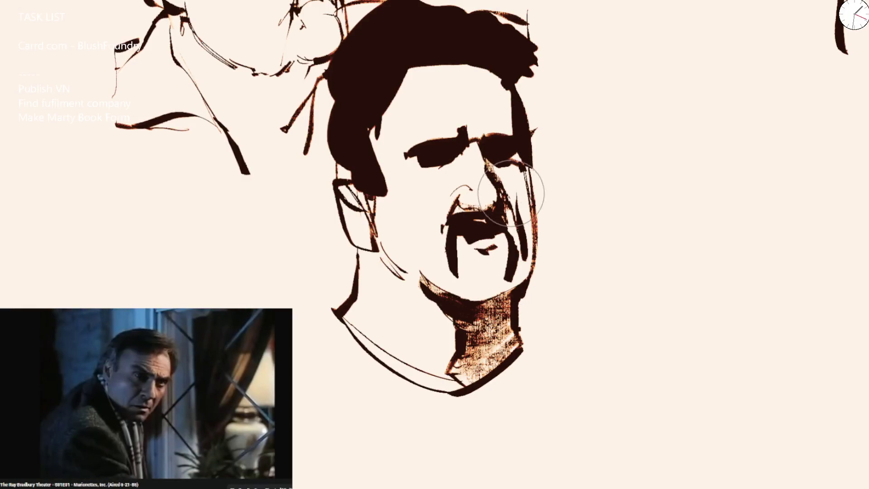
Step: Darken between the eyes and shade around the ear, down the jawline and the neck below the chin
mouse_move(509, 182)
mouse_down()
mouse_move(472, 147)
mouse_move(442, 155)
mouse_up()
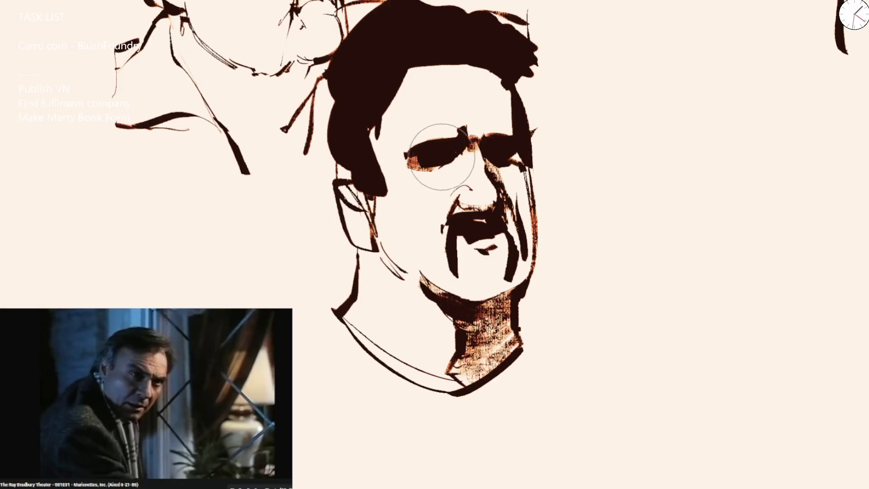
mouse_move(338, 202)
mouse_down()
mouse_move(350, 194)
mouse_move(389, 261)
mouse_move(368, 270)
mouse_move(368, 301)
mouse_up()
drag(368, 242, 427, 293)
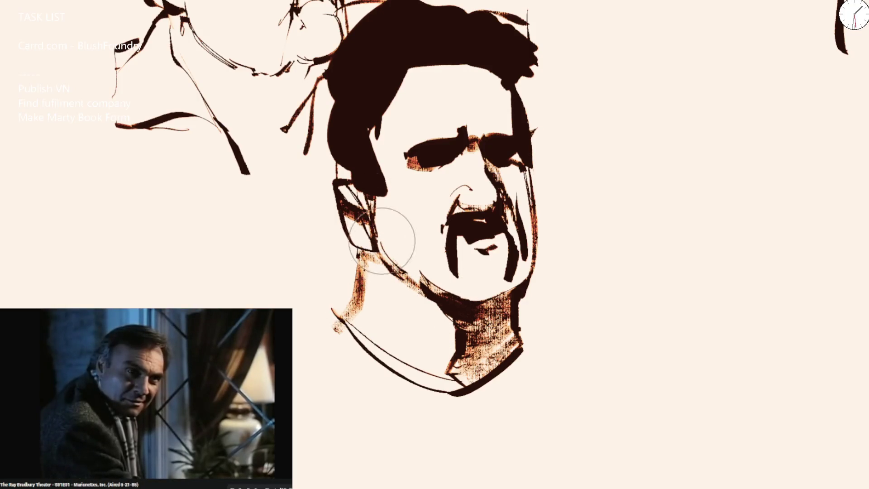
drag(435, 300, 450, 334)
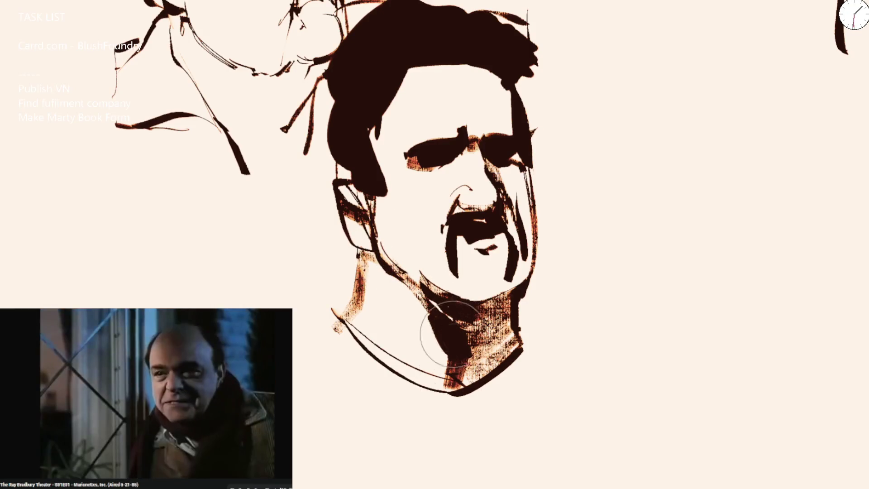
Step: Fill the man's hair with dark paint along its left edge, top, forehead and right edge
mouse_move(326, 134)
mouse_down()
mouse_move(340, 87)
mouse_move(308, 55)
mouse_up()
drag(330, 97, 345, 165)
drag(328, 118, 318, 77)
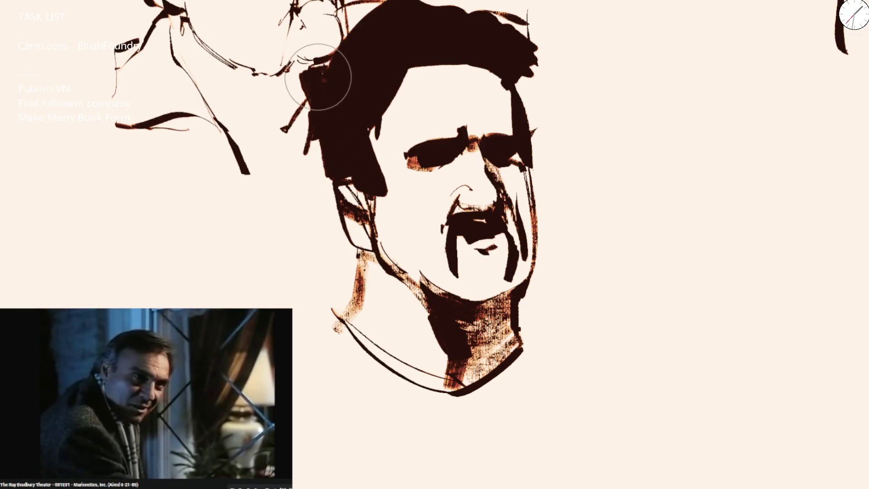
mouse_move(360, 20)
mouse_down()
mouse_move(369, 29)
mouse_move(406, 17)
mouse_up()
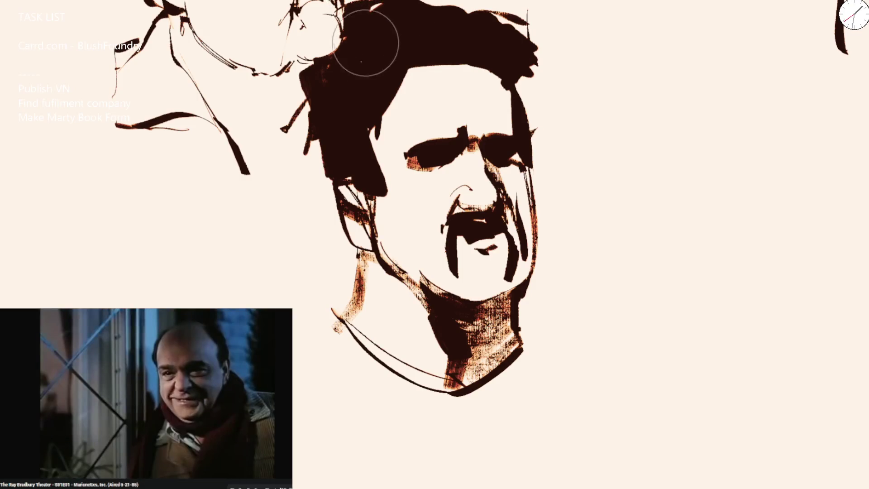
mouse_move(367, 42)
mouse_down()
mouse_move(324, 140)
mouse_move(337, 214)
mouse_up()
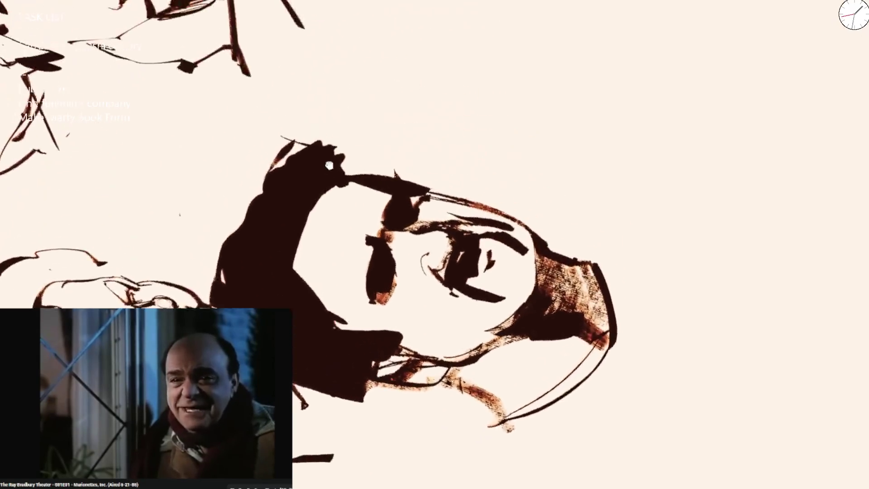
drag(258, 305, 238, 265)
mouse_move(224, 299)
mouse_down()
mouse_move(246, 224)
mouse_move(301, 188)
mouse_move(285, 203)
mouse_move(271, 190)
mouse_up()
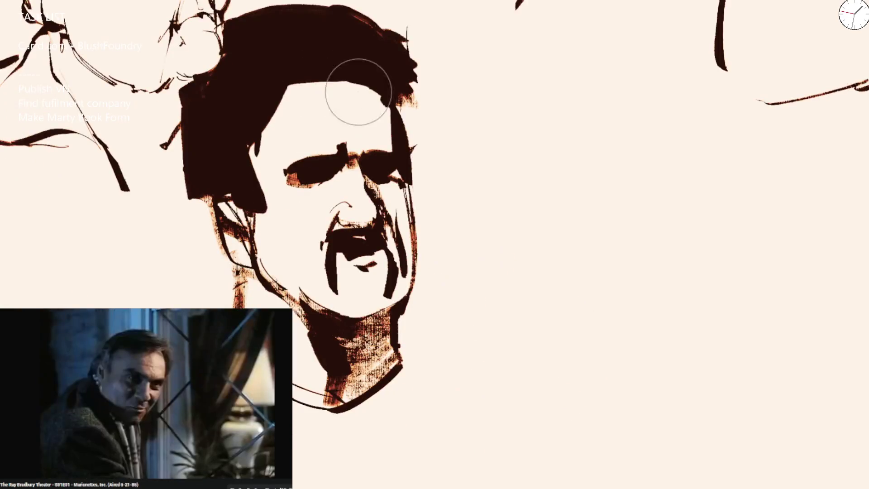
drag(357, 87, 403, 131)
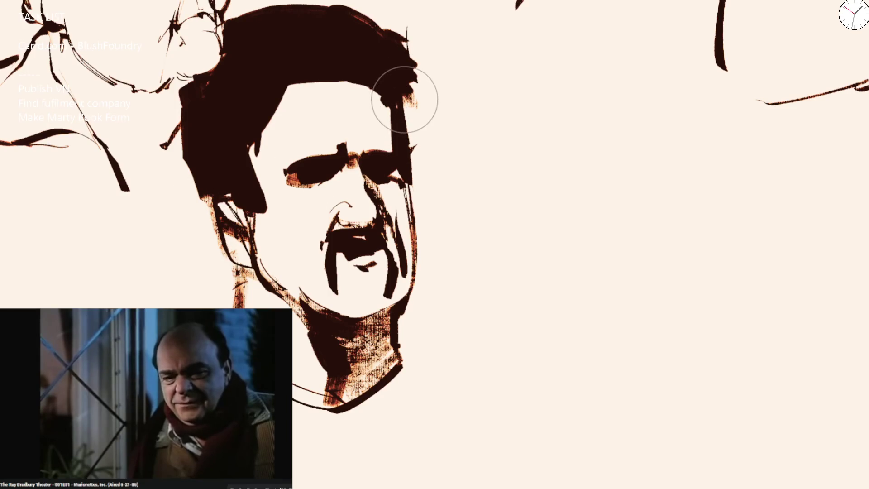
mouse_move(415, 83)
mouse_down()
mouse_move(412, 106)
mouse_move(413, 85)
mouse_up()
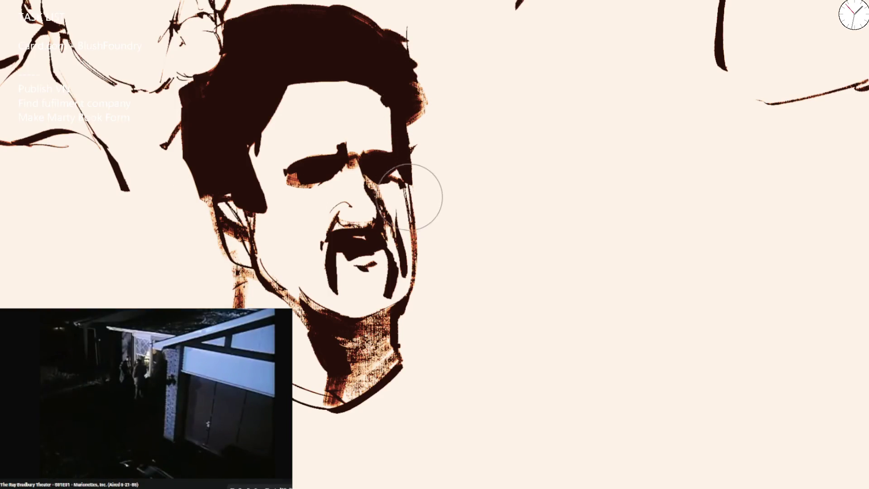
Step: Add a dark stroke down the right cheek and jaw and reshape the left eye into a darker patch
drag(415, 184, 394, 314)
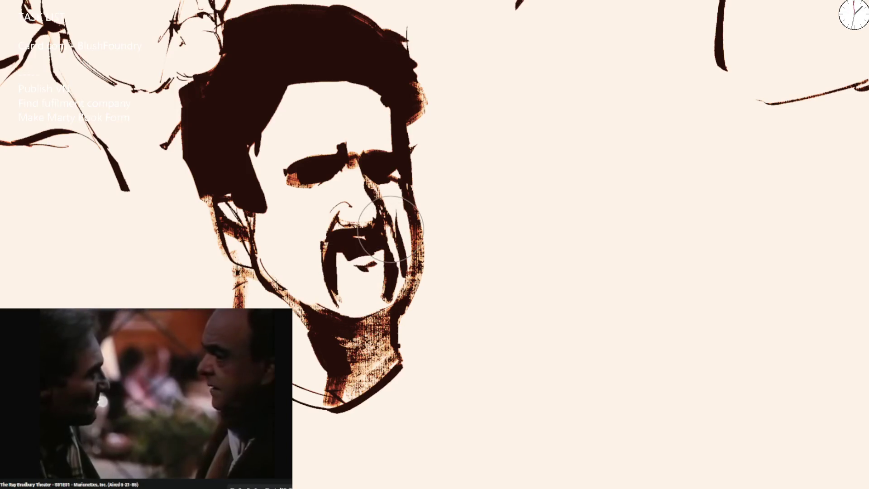
mouse_move(333, 169)
mouse_down()
mouse_move(299, 173)
mouse_move(408, 177)
mouse_up()
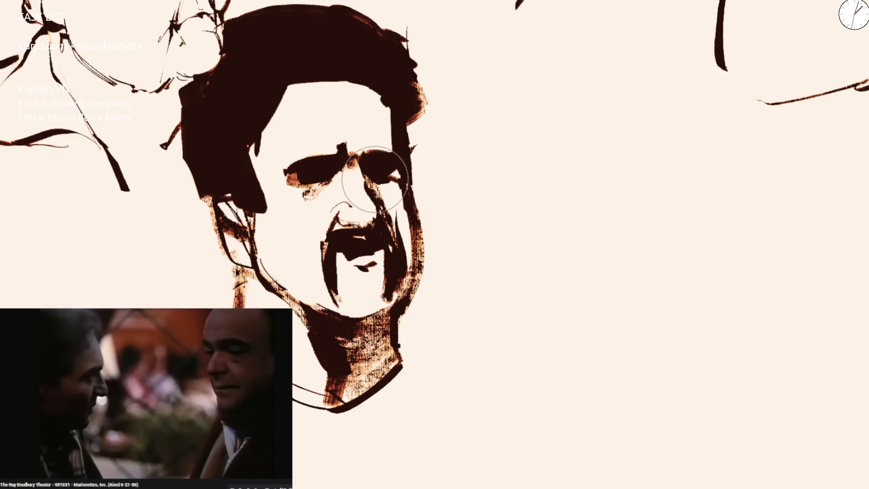
key(ctrl+minus)
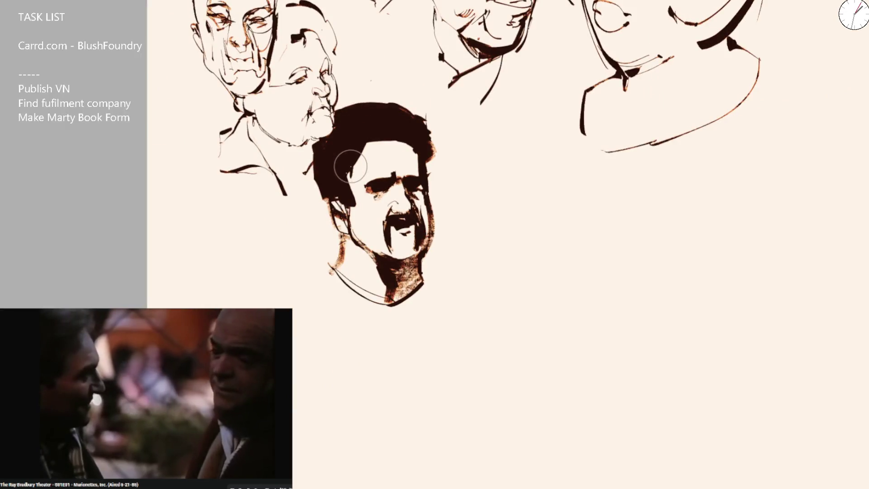
scroll(406, 224, up, 5)
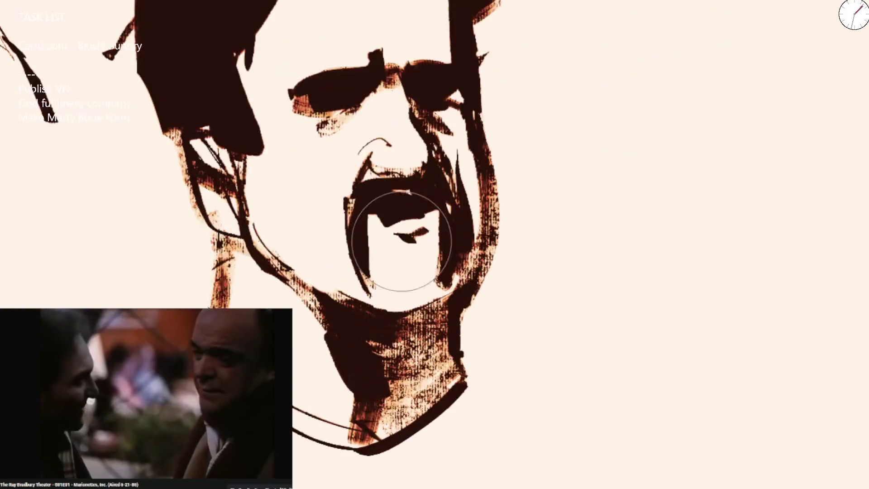
Step: Thin the beard with background colour and smooth, fill and raise the top and right of the hair
mouse_move(369, 156)
mouse_down()
mouse_move(388, 233)
mouse_move(378, 299)
mouse_up()
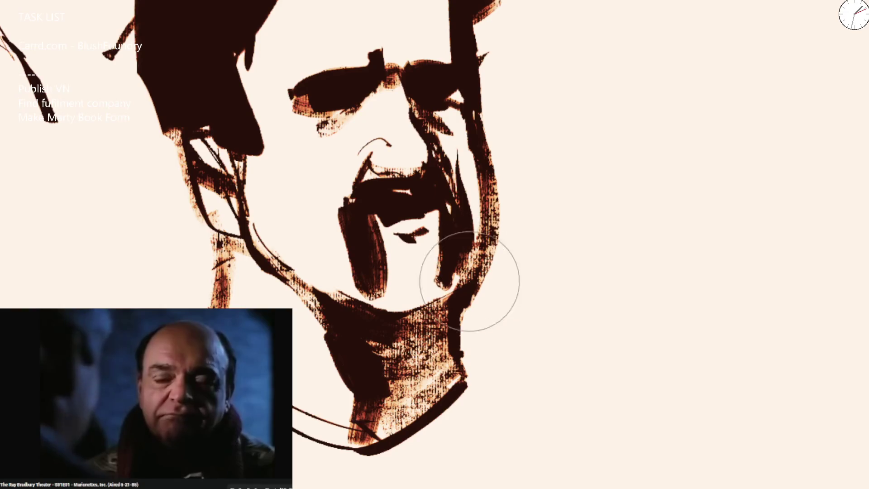
scroll(462, 197, down, 3)
scroll(497, 69, down, 3)
scroll(462, 108, up, 2)
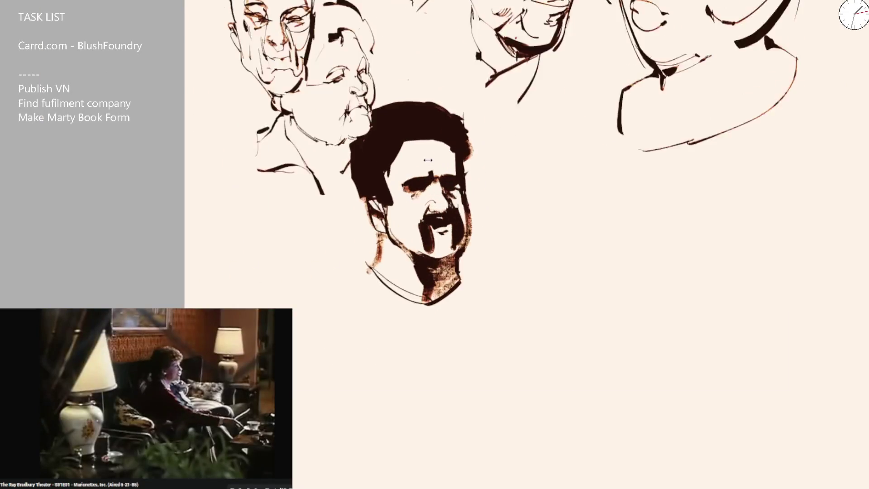
scroll(421, 149, up, 3)
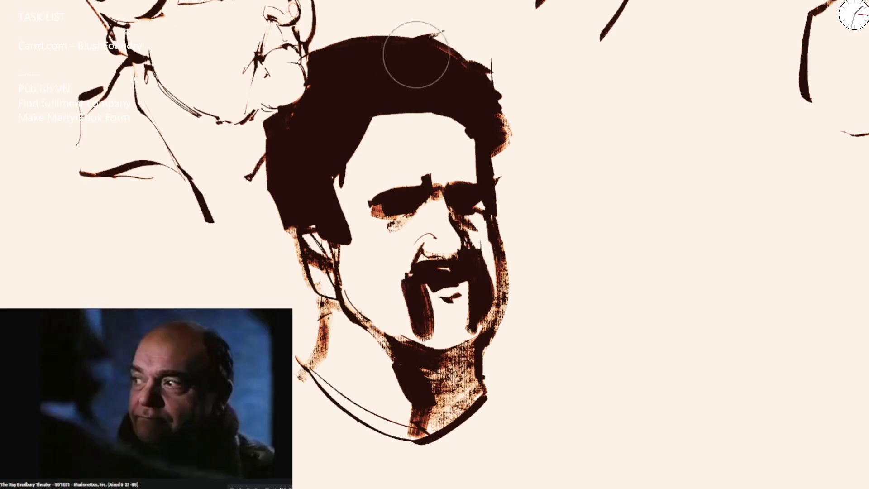
drag(414, 54, 466, 48)
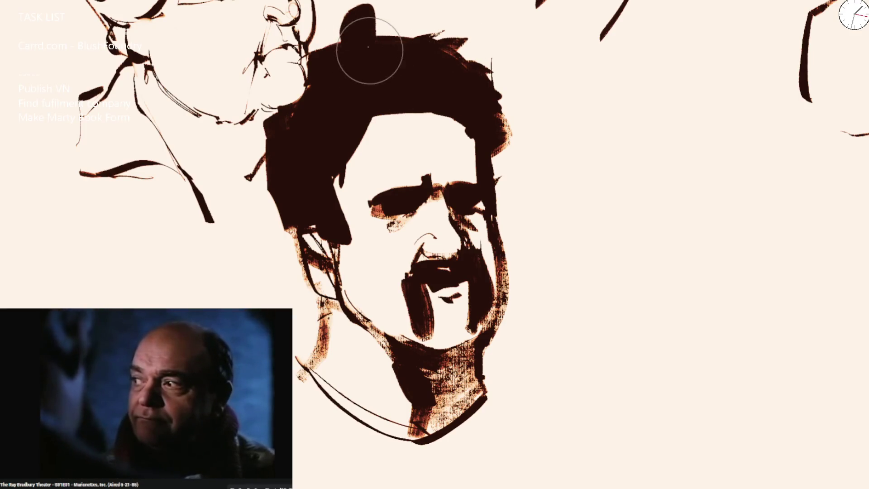
mouse_move(382, 68)
mouse_down()
mouse_move(398, 39)
mouse_move(455, 45)
mouse_up()
mouse_move(342, 45)
mouse_down()
mouse_move(384, 59)
mouse_move(378, 72)
mouse_move(450, 62)
mouse_move(492, 97)
mouse_up()
mouse_move(493, 157)
mouse_down()
mouse_move(524, 106)
mouse_move(500, 130)
mouse_up()
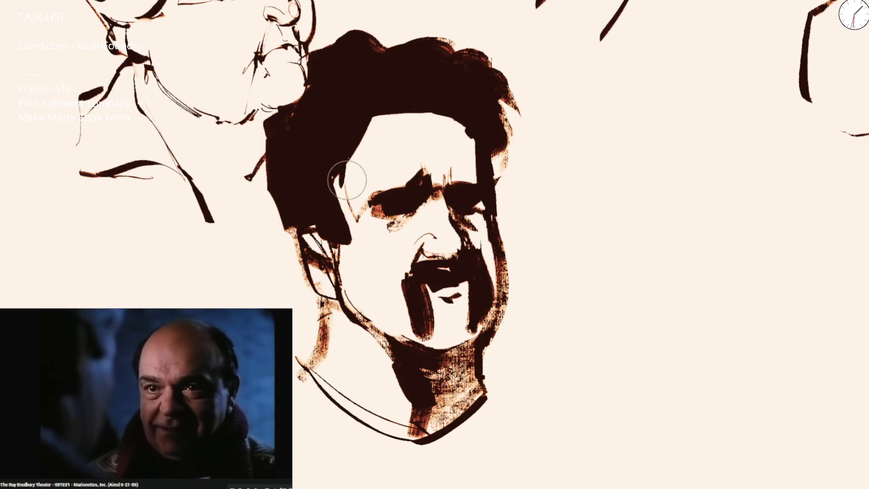
Step: Darken the right eye and cheek, lighten the left temple, and extend the hair edge by the cheek
drag(465, 191, 477, 145)
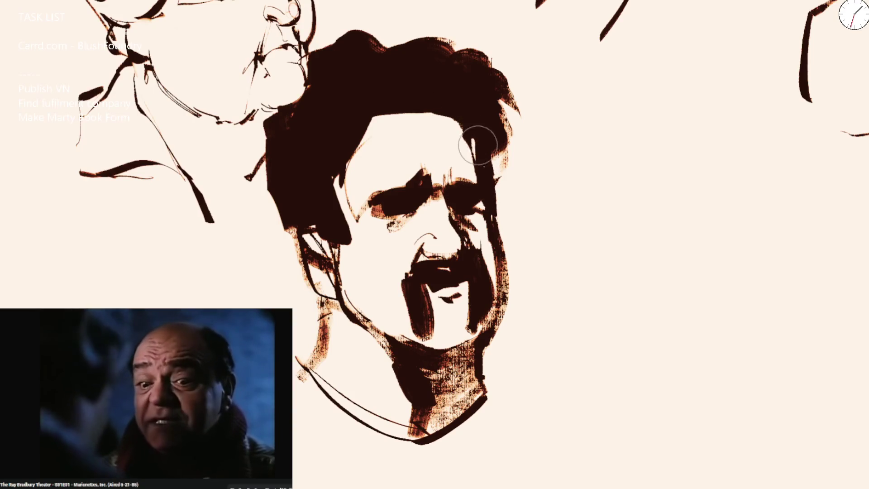
drag(490, 221, 496, 326)
scroll(435, 218, down, 2)
scroll(434, 218, down, 2)
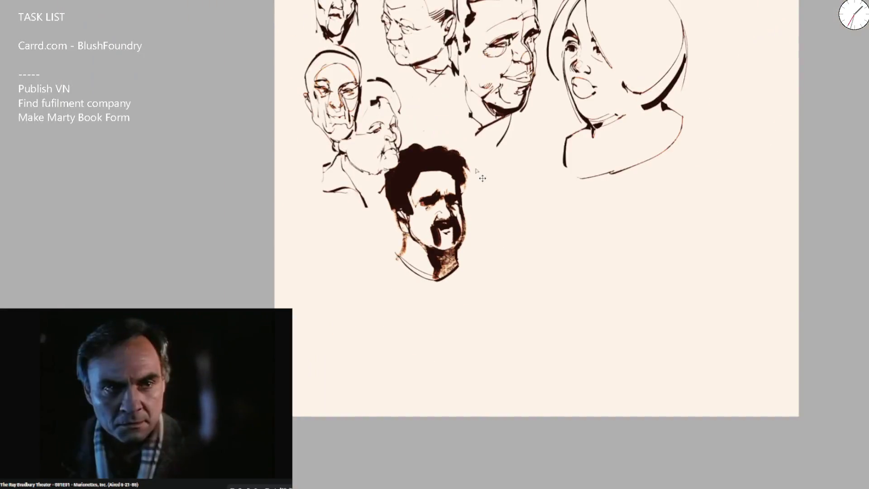
scroll(423, 204, up, 1)
scroll(423, 204, up, 1)
scroll(415, 190, up, 2)
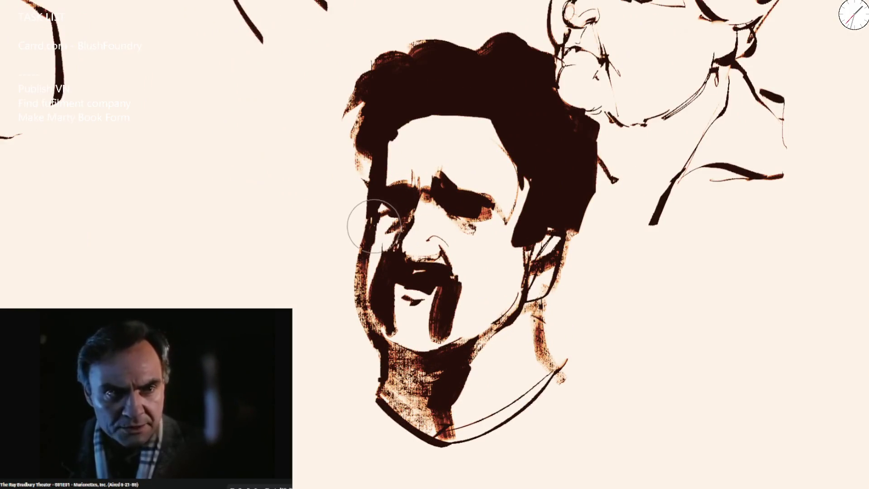
drag(373, 226, 372, 210)
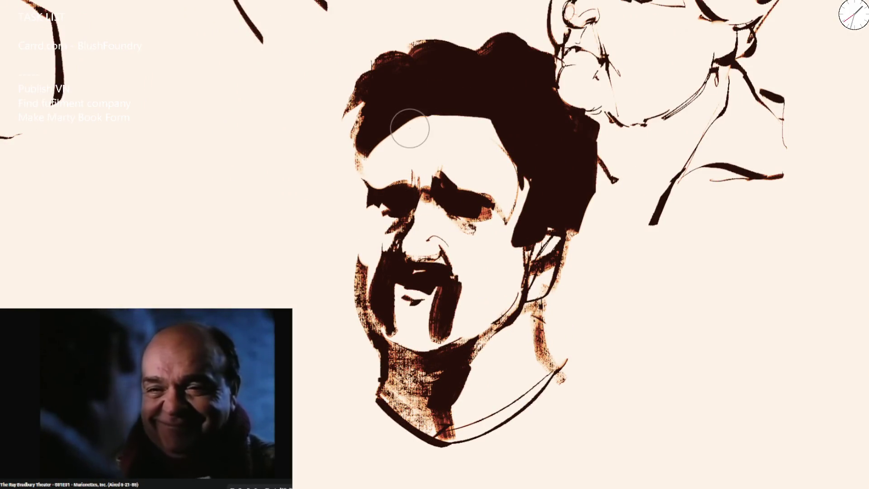
key(m)
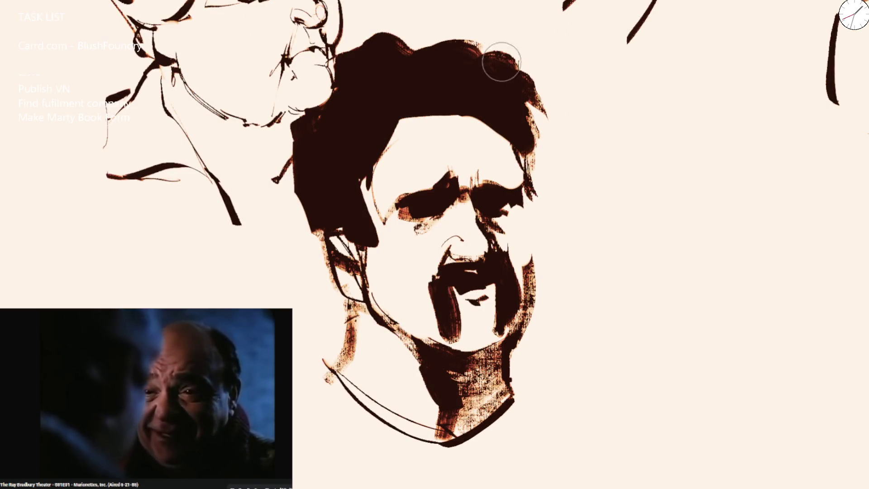
mouse_move(520, 165)
mouse_down()
mouse_move(540, 194)
mouse_move(529, 211)
mouse_move(544, 288)
mouse_move(523, 188)
mouse_up()
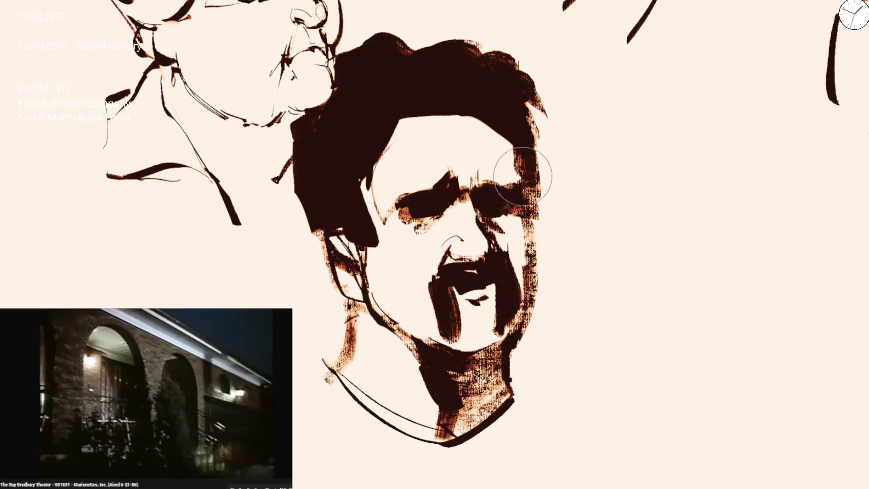
scroll(523, 175, down, 1)
scroll(539, 195, down, 3)
scroll(577, 150, down, 2)
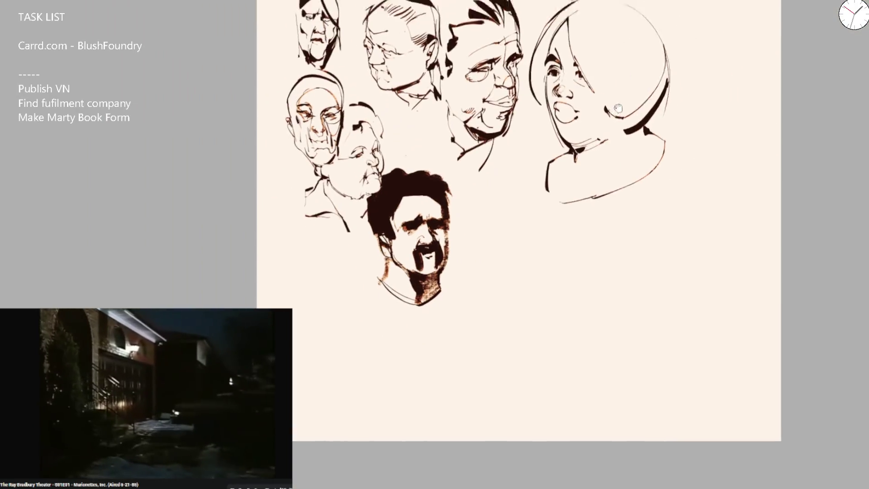
scroll(618, 108, up, 3)
scroll(618, 109, up, 2)
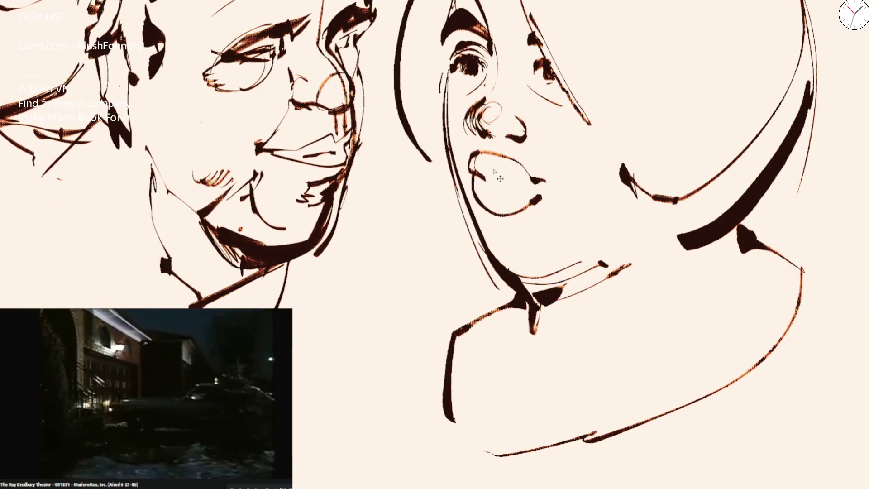
Step: Shade the woman's lips with brown hatching and fit the whole sketch sheet in view
mouse_move(494, 165)
mouse_down()
mouse_move(514, 184)
mouse_move(496, 177)
mouse_move(543, 190)
mouse_up()
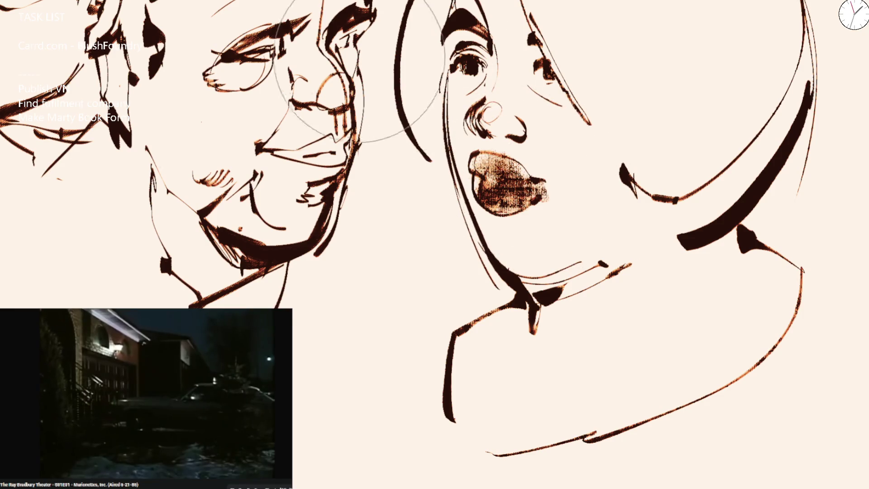
key(ctrl+0)
scroll(305, 244, up, 3)
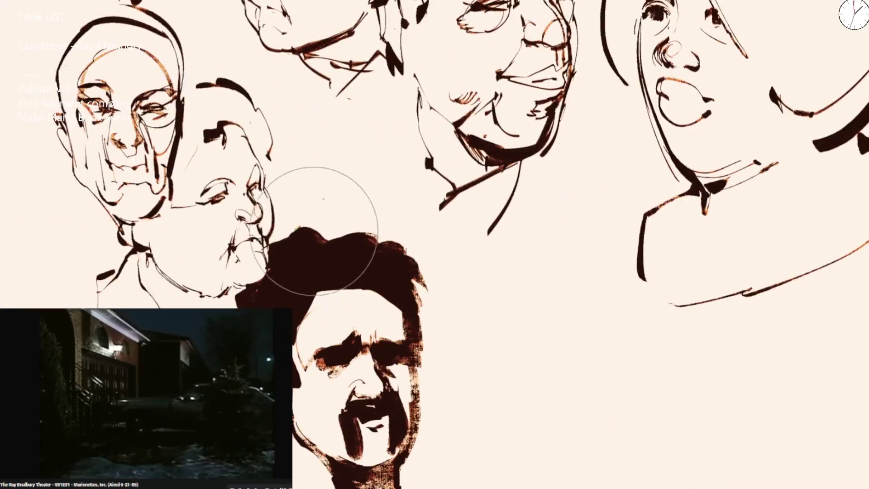
drag(395, 239, 412, 301)
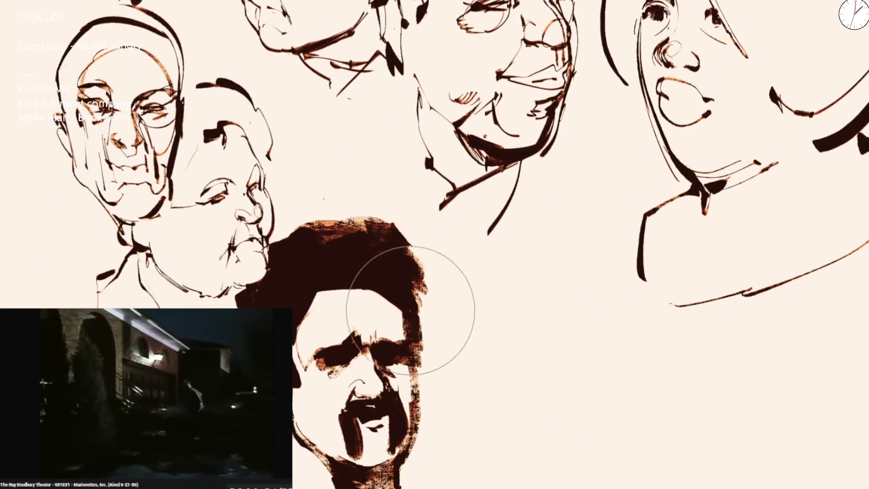
scroll(411, 301, down, 5)
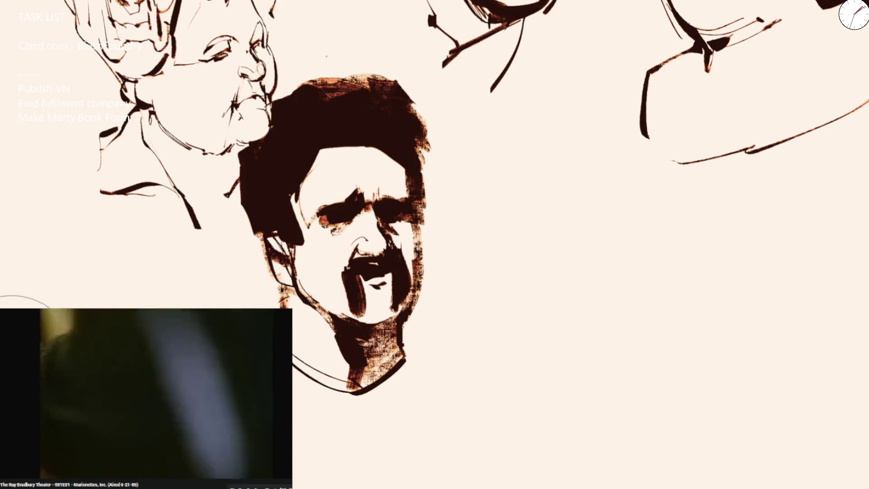
Step: Start a new head with orange eye strokes, a large head arc and the jaw outline
mouse_move(483, 292)
mouse_down()
mouse_move(517, 275)
mouse_move(507, 298)
mouse_move(527, 297)
mouse_up()
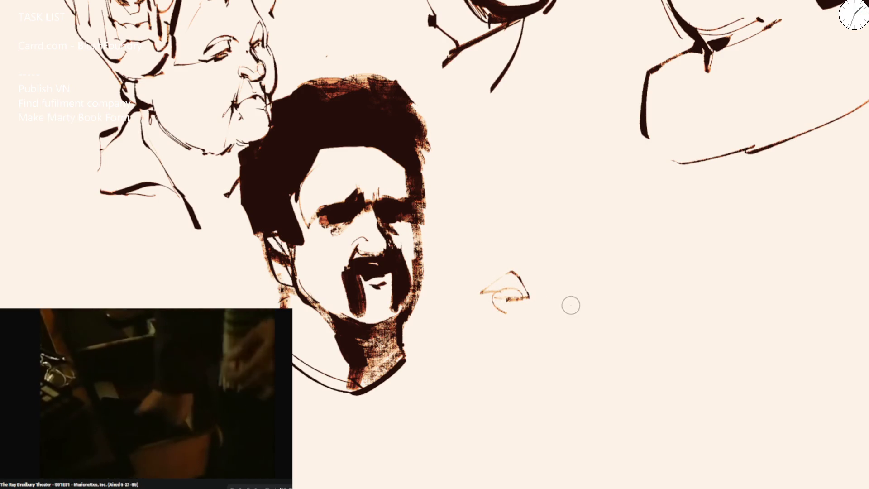
drag(583, 278, 576, 300)
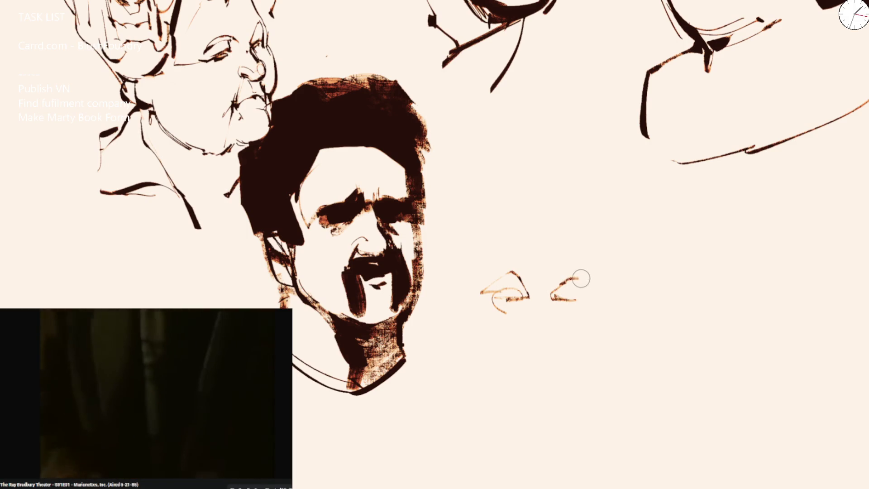
mouse_move(463, 196)
mouse_down()
mouse_move(524, 127)
mouse_move(645, 255)
mouse_up()
mouse_move(462, 302)
mouse_down()
mouse_move(476, 388)
mouse_move(506, 484)
mouse_up()
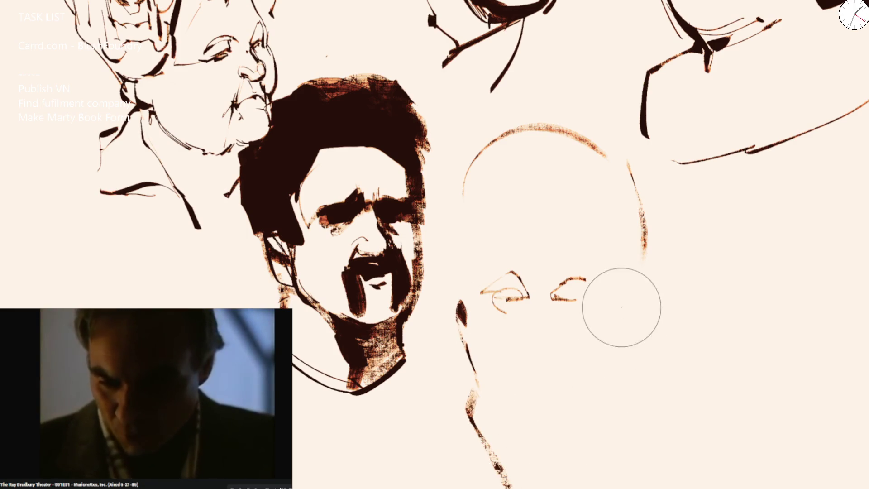
mouse_move(618, 347)
mouse_down()
mouse_move(611, 425)
mouse_move(582, 454)
mouse_up()
Step: Paint the nose, eyebrow strokes above both eyes and the left mouth corner in dark ink
drag(503, 360, 533, 370)
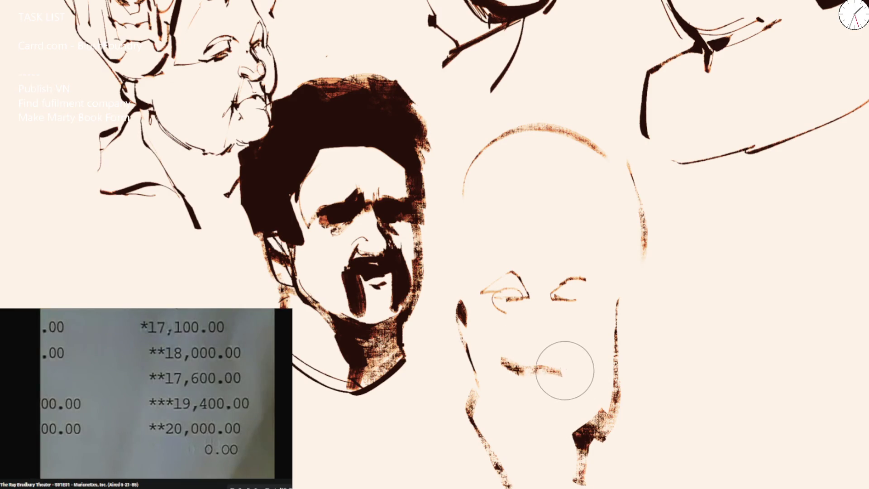
drag(526, 327, 563, 335)
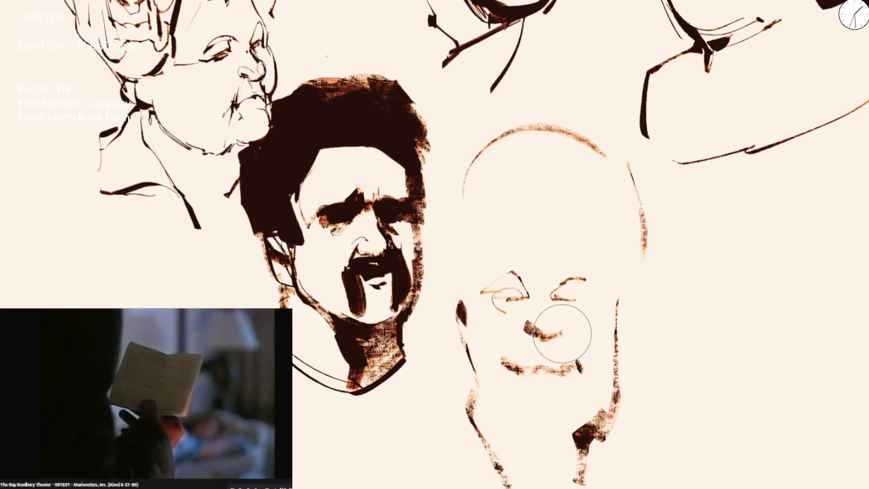
drag(531, 299, 527, 326)
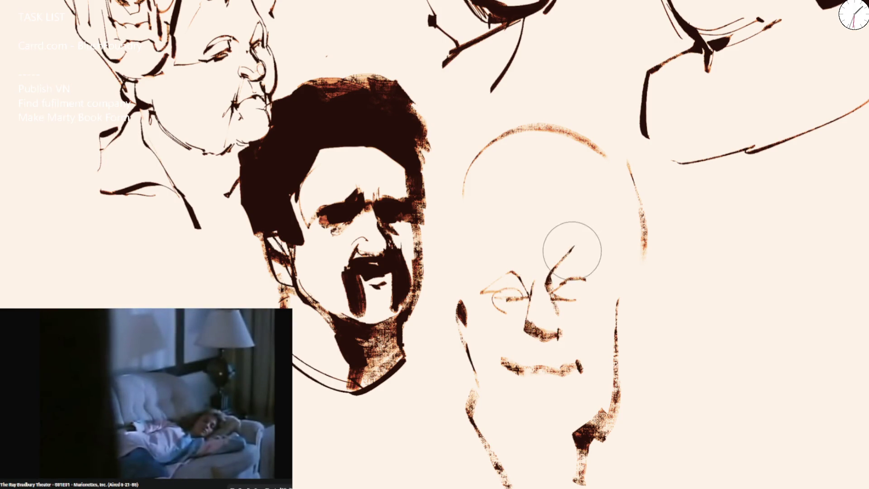
drag(571, 250, 587, 254)
drag(523, 253, 480, 258)
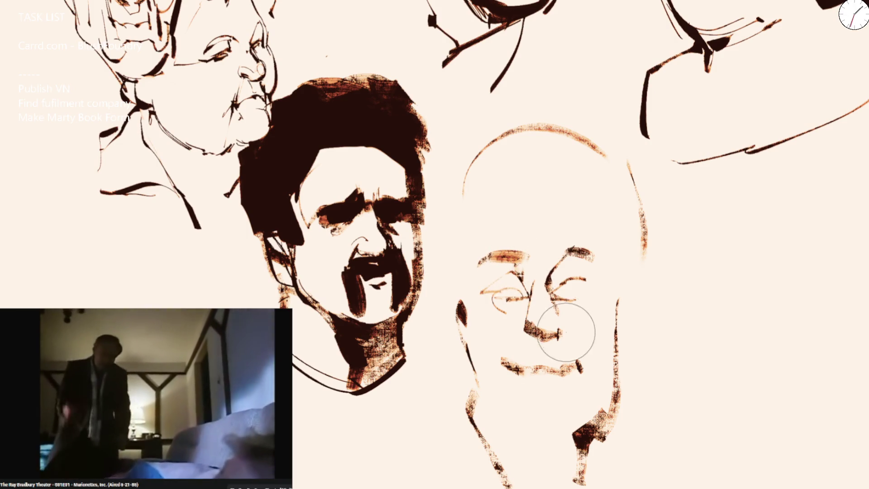
drag(520, 340, 508, 364)
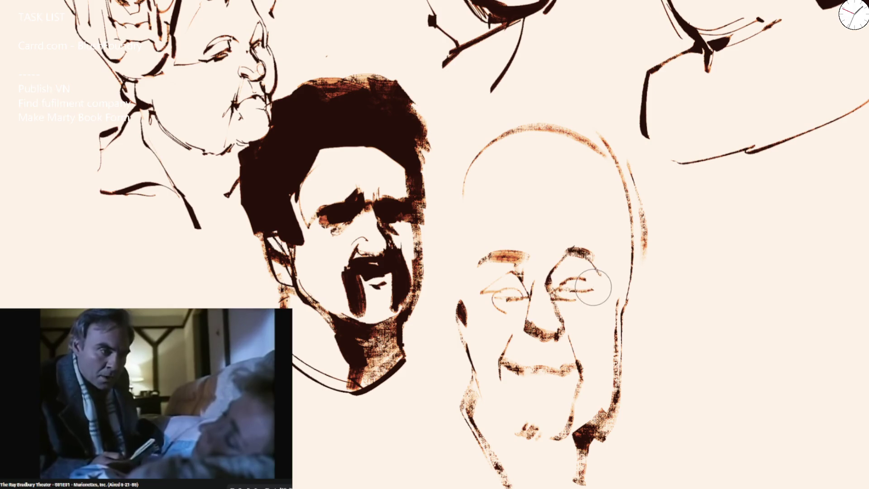
Step: Darken the left eye, outline the ear and left side of the head, and add a brown hair stroke
drag(537, 289, 496, 287)
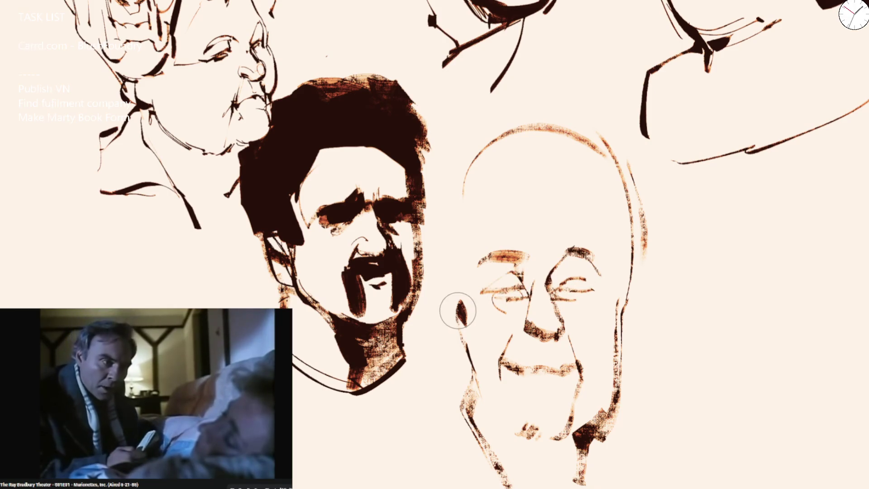
drag(439, 309, 451, 279)
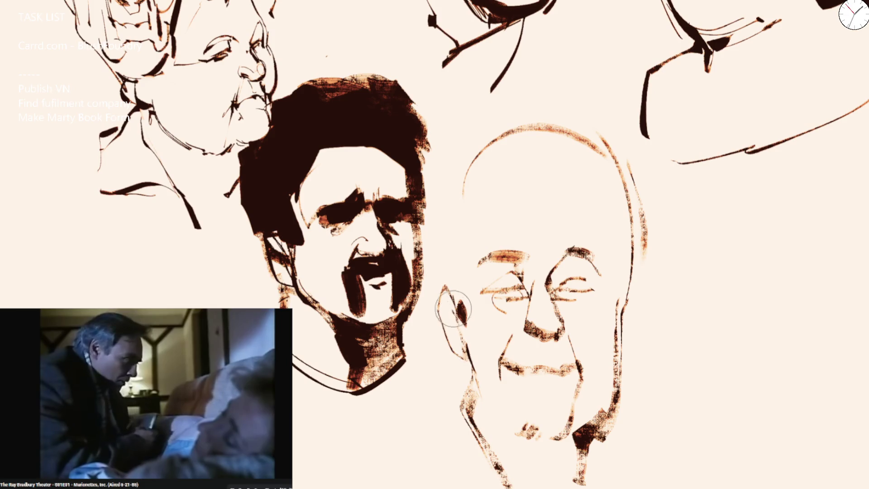
drag(453, 217, 445, 295)
mouse_move(468, 219)
mouse_down()
mouse_move(568, 211)
mouse_move(600, 250)
mouse_up()
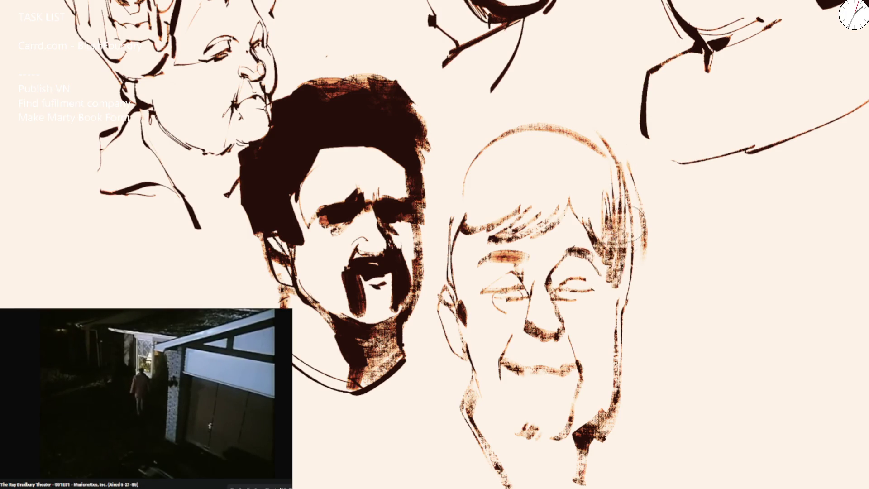
scroll(451, 161, down, 2)
scroll(451, 162, down, 2)
scroll(451, 162, up, 3)
scroll(451, 161, up, 2)
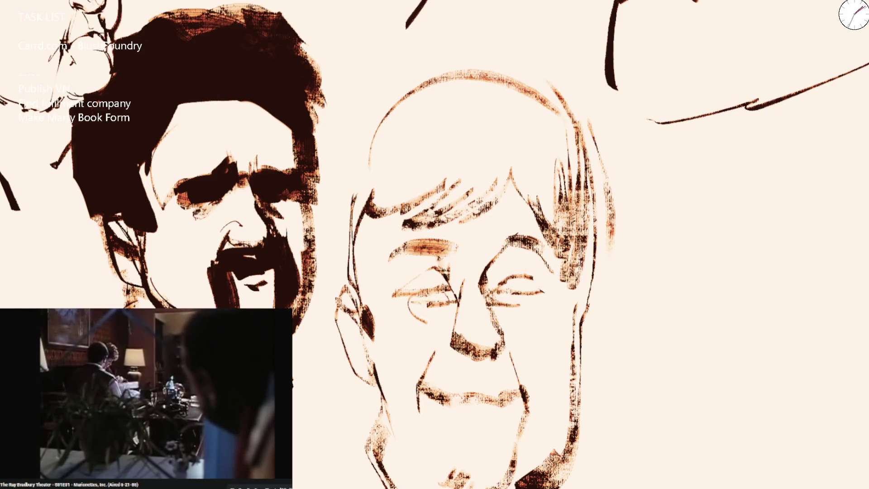
Step: Try and undo two stray strokes across the face, then enlarge the brush
drag(409, 299, 514, 243)
key(ctrl+z)
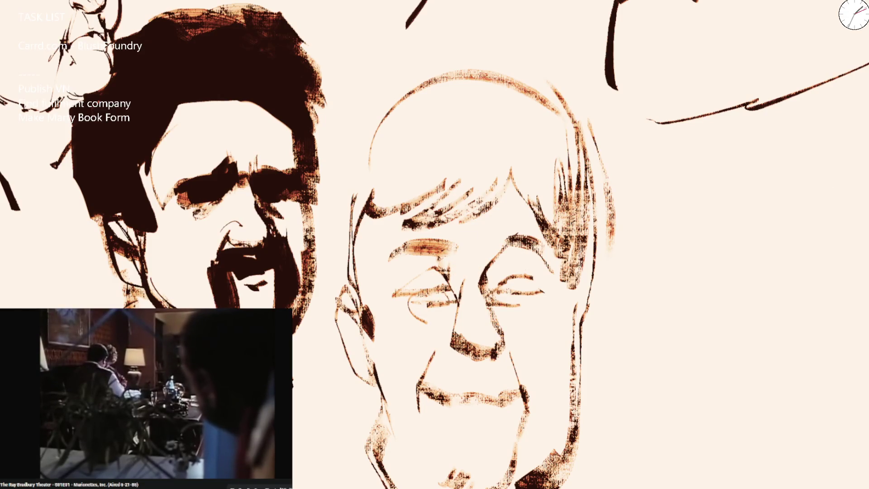
drag(448, 234, 340, 342)
key(ctrl+z)
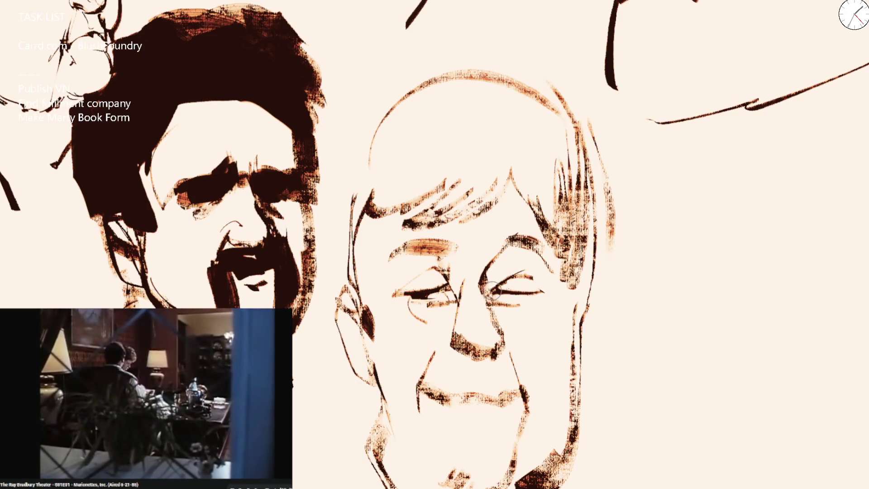
key(bracketright)
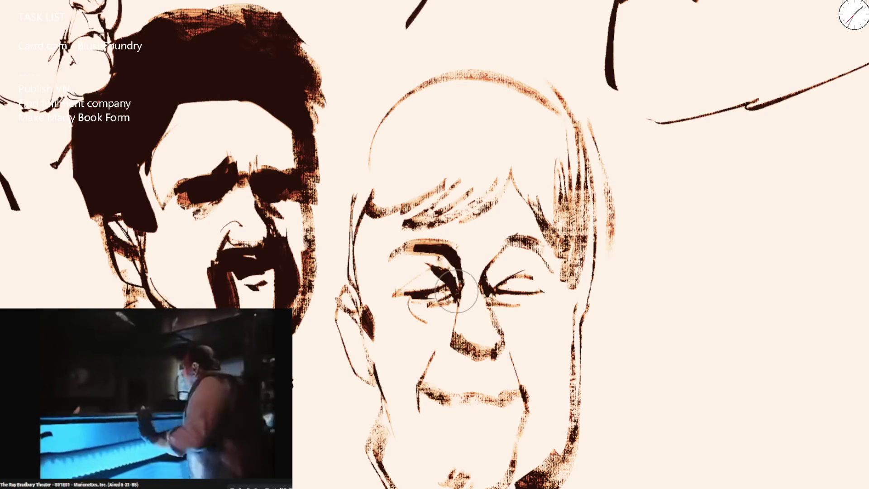
Step: Mirror the canvas, darken the left eye, mirror back and rotate the view
key(m)
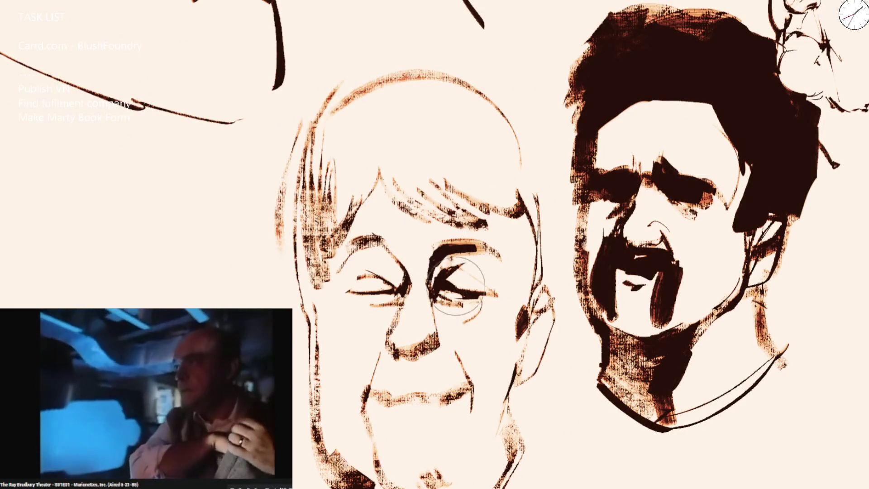
drag(350, 289, 401, 282)
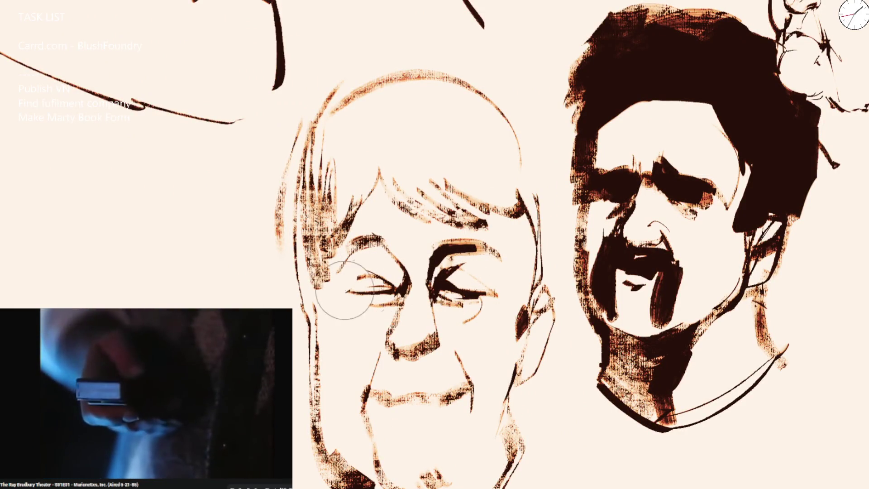
key(m)
key(m)
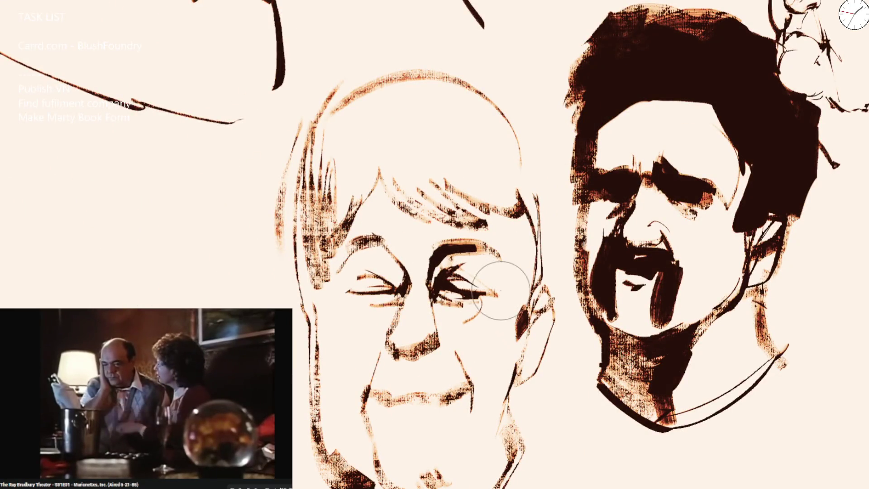
scroll(501, 290, down, 2)
key(4)
key(4)
key(4)
scroll(493, 238, up, 4)
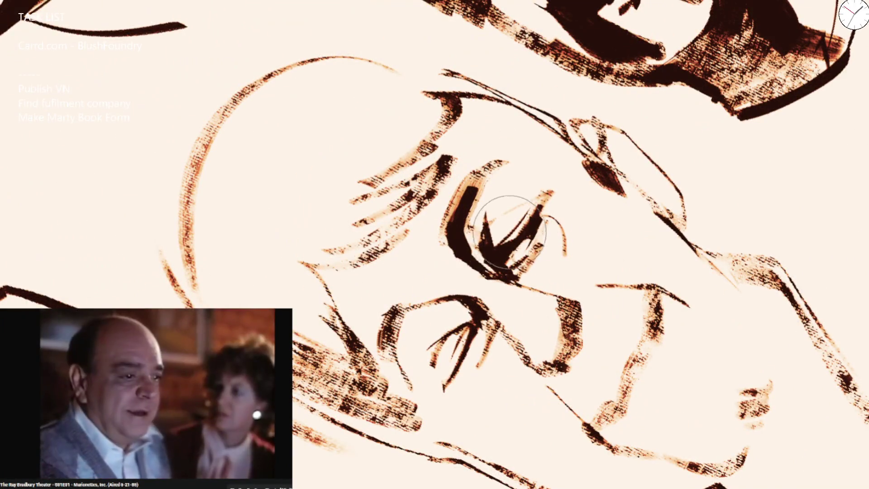
scroll(415, 373, down, 3)
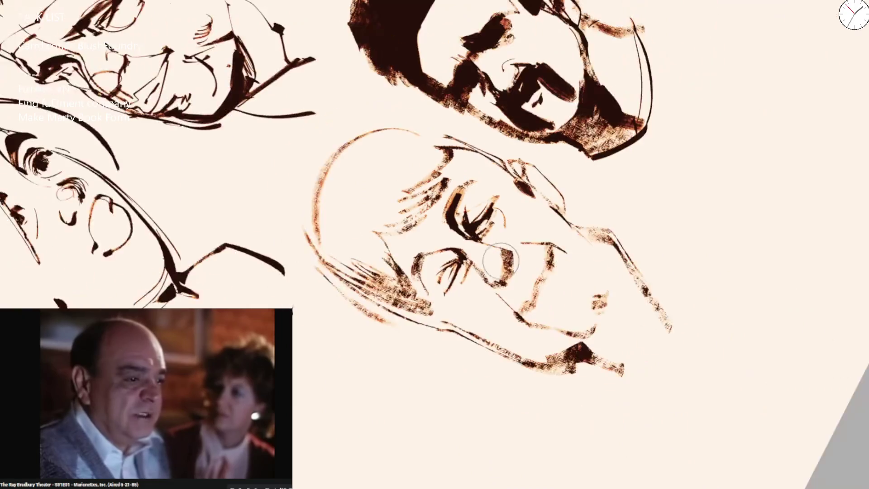
Step: Erase most of the heavy left eyebrow, mirror the canvas and adjust the brush size
key(5)
scroll(378, 194, up, 3)
drag(414, 216, 378, 183)
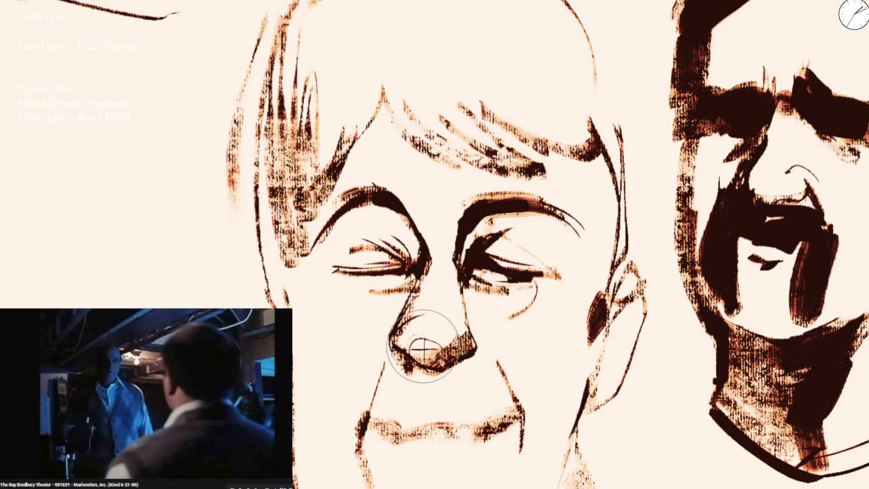
scroll(424, 349, down, 3)
scroll(423, 289, up, 3)
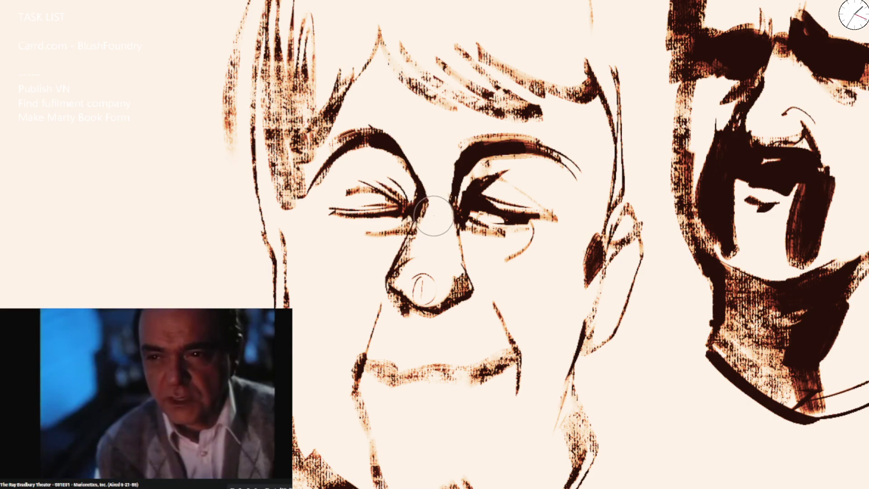
key(m)
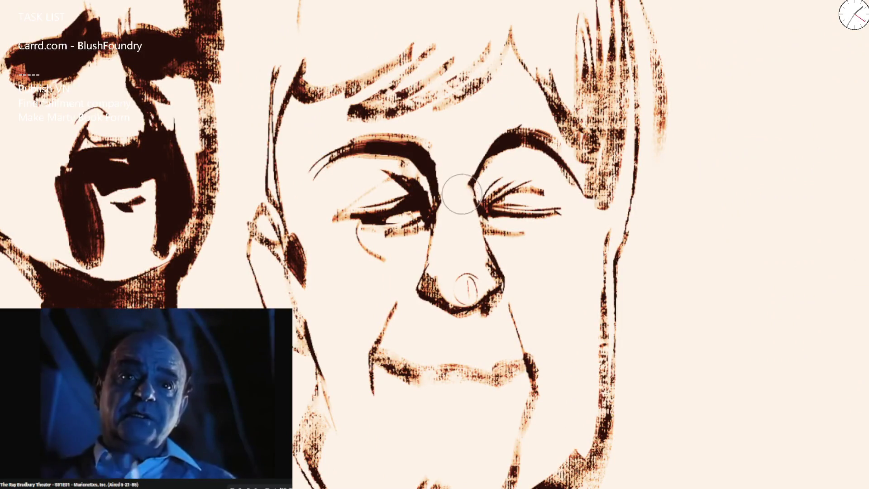
key(bracketright)
key(bracketright)
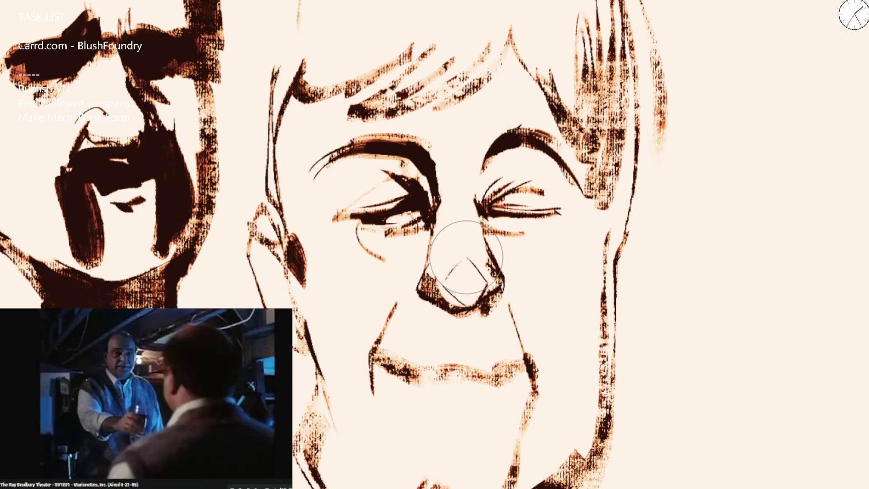
key(bracketleft)
key(bracketleft)
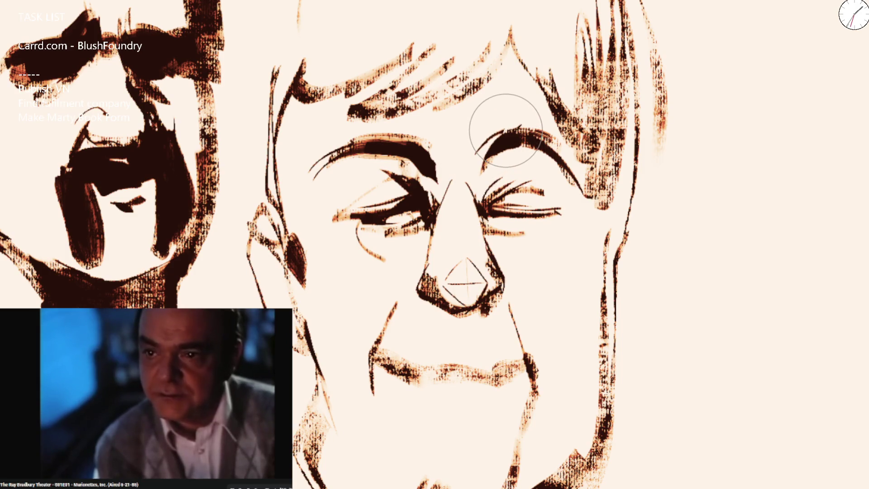
Step: Rework and extend the right eyebrow into an arch, then draw fine frown wrinkles between the brows
key(ctrl+z)
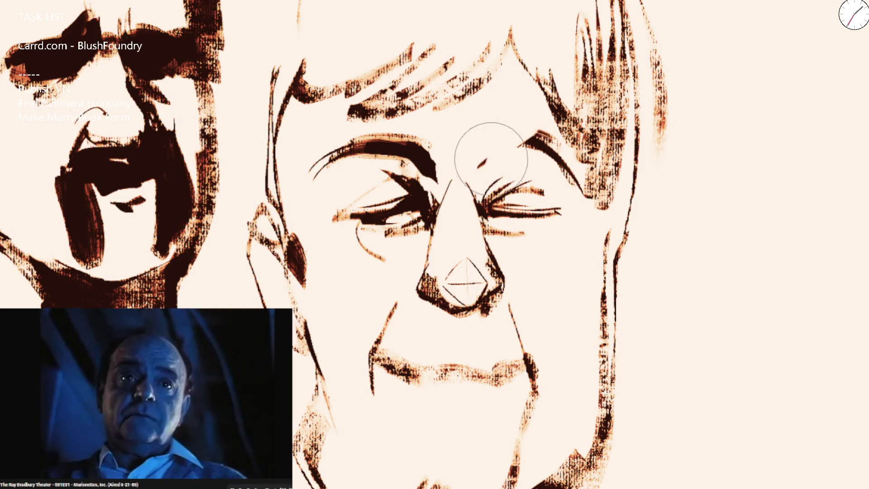
drag(516, 135, 478, 174)
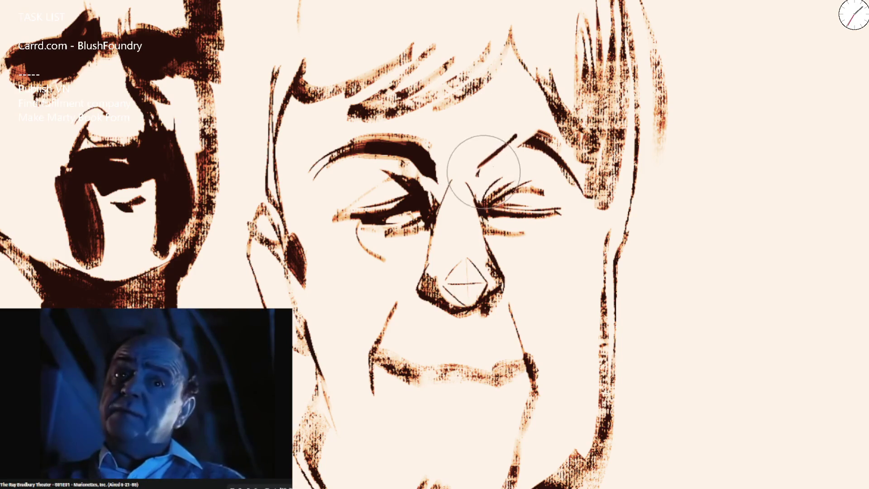
drag(509, 139, 577, 184)
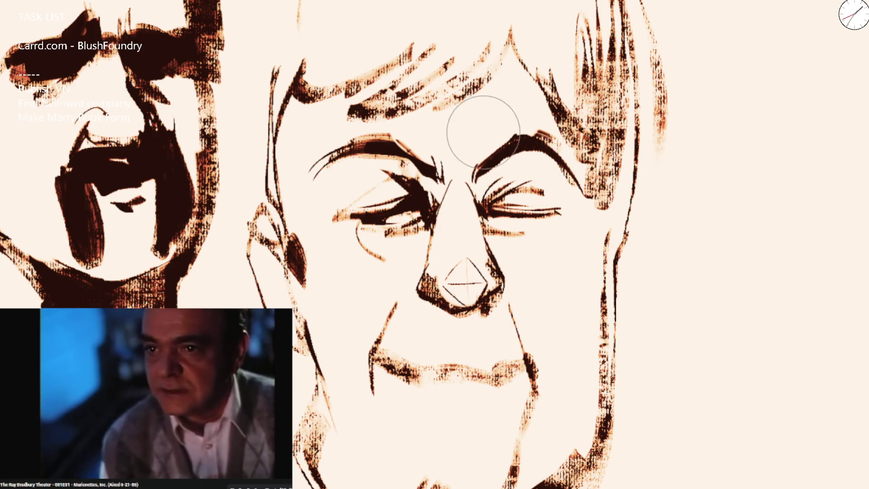
key(bracketleft)
drag(469, 136, 482, 158)
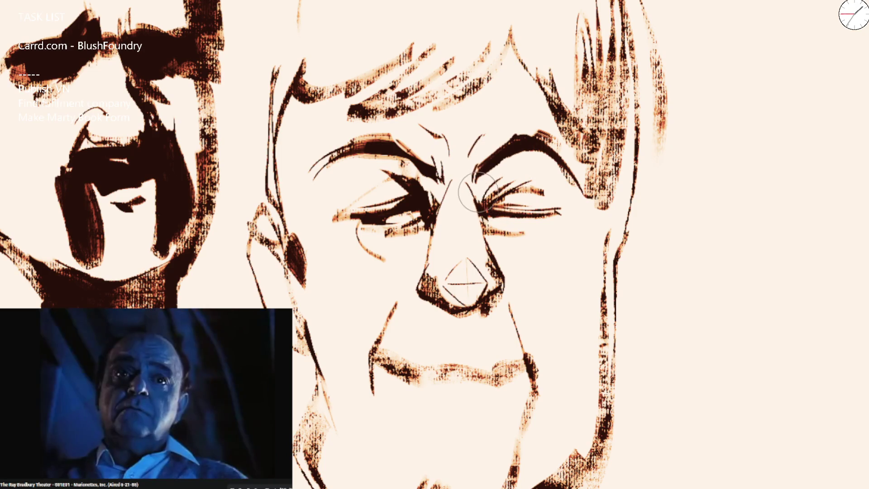
scroll(533, 153, down, 2)
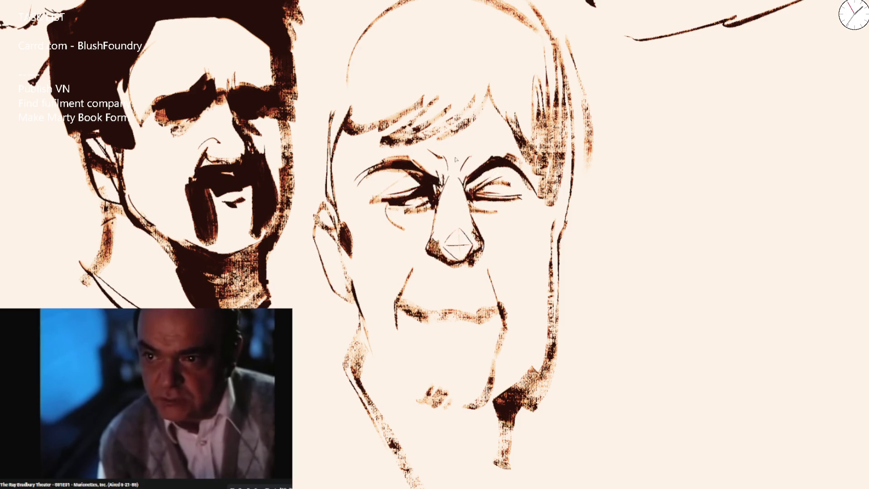
scroll(452, 224, down, 3)
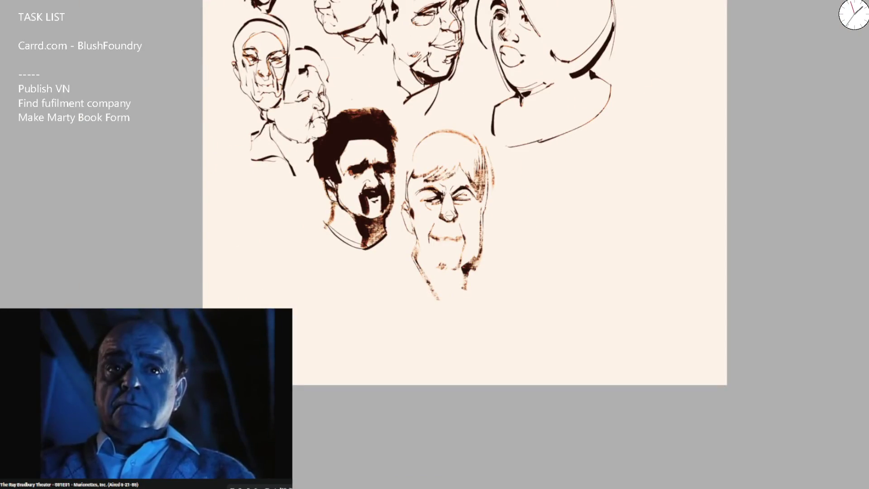
scroll(468, 229, up, 2)
scroll(469, 229, up, 2)
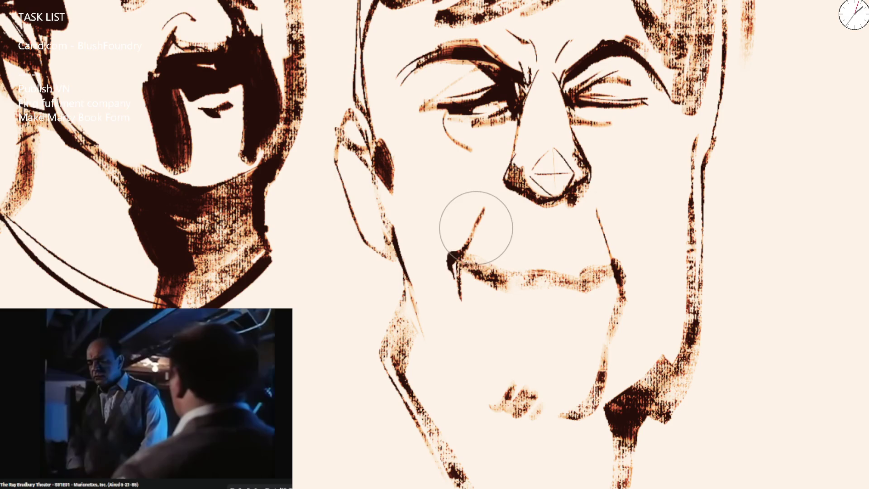
Step: Paint a cheek line, smile line and right-cheek stroke, then extend, thicken and darken below the mouth line
drag(435, 257, 495, 197)
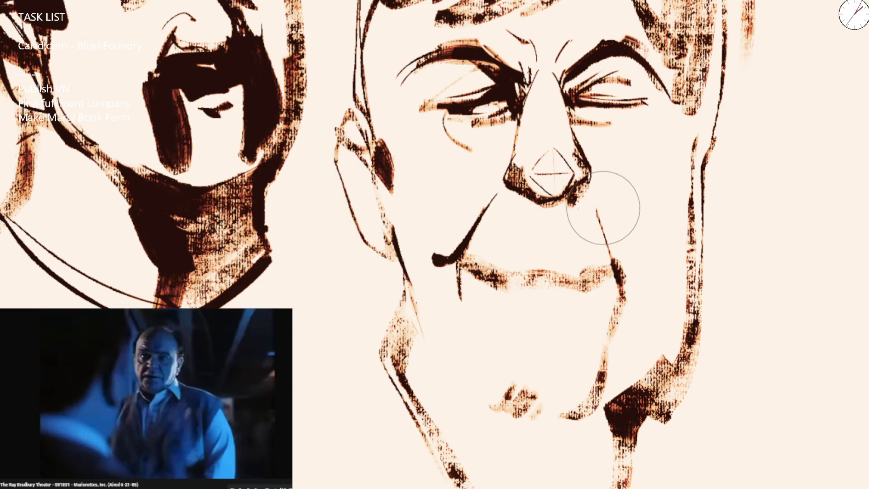
drag(611, 251, 632, 279)
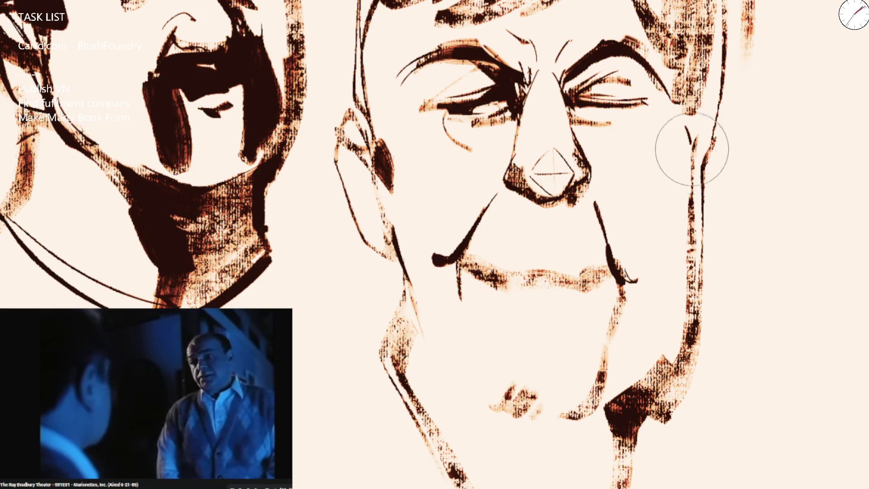
drag(692, 151, 664, 320)
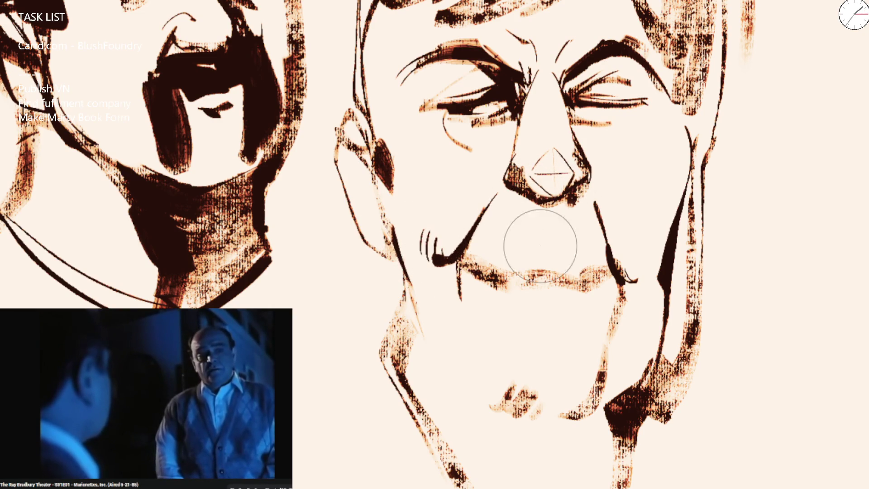
drag(529, 245, 606, 250)
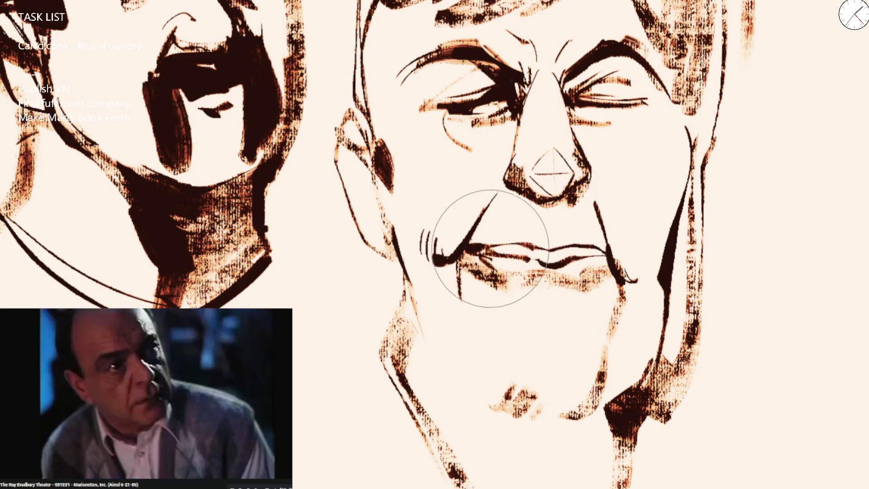
mouse_move(504, 249)
mouse_down()
mouse_move(582, 252)
mouse_move(571, 248)
mouse_up()
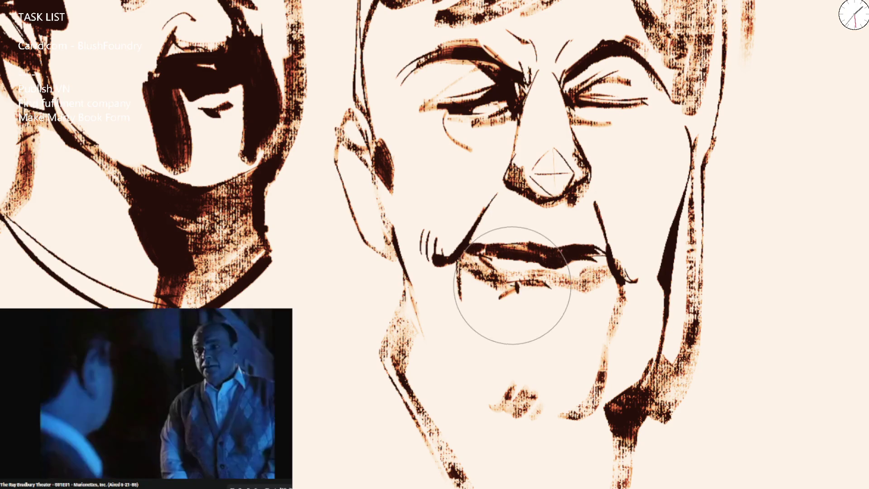
drag(577, 291, 587, 366)
Step: Add mouth-corner and left chin strokes and thick dark strokes along the jawline and chin
drag(453, 272, 481, 311)
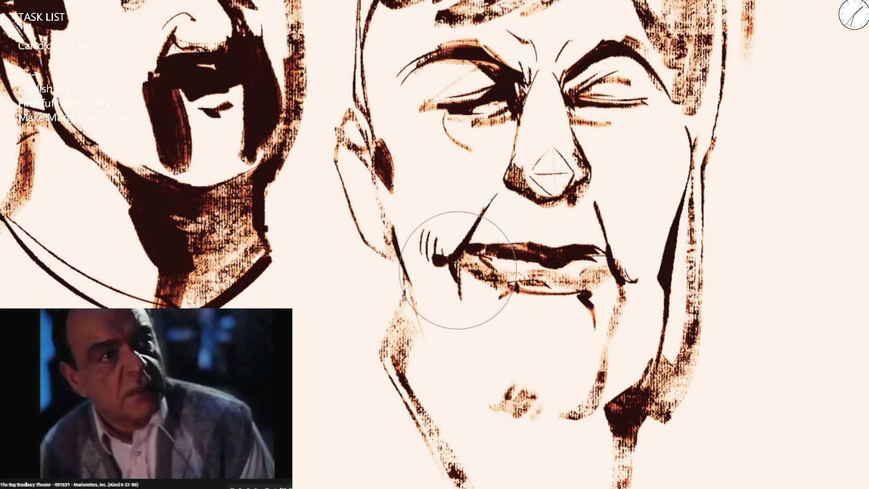
drag(415, 298, 468, 369)
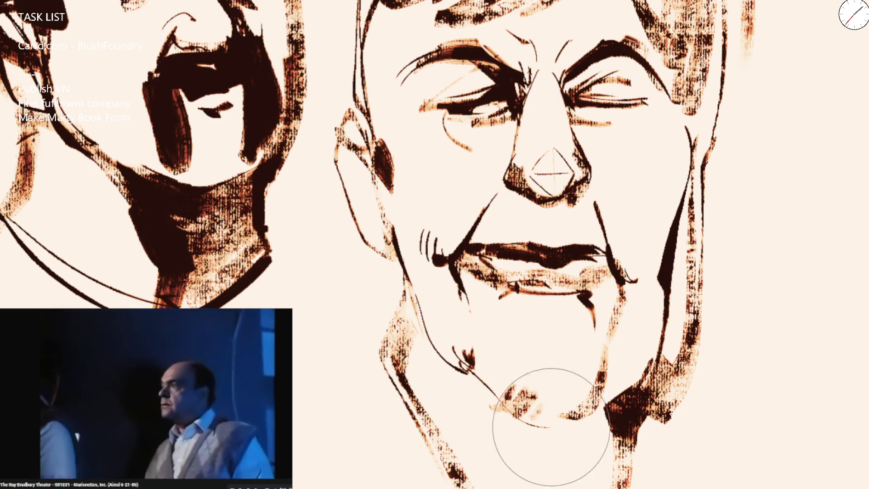
drag(472, 373, 577, 424)
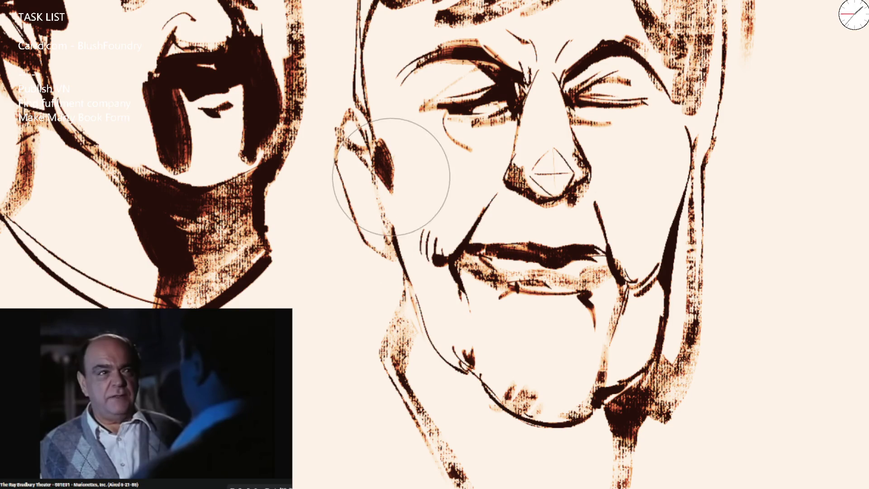
drag(466, 307, 443, 256)
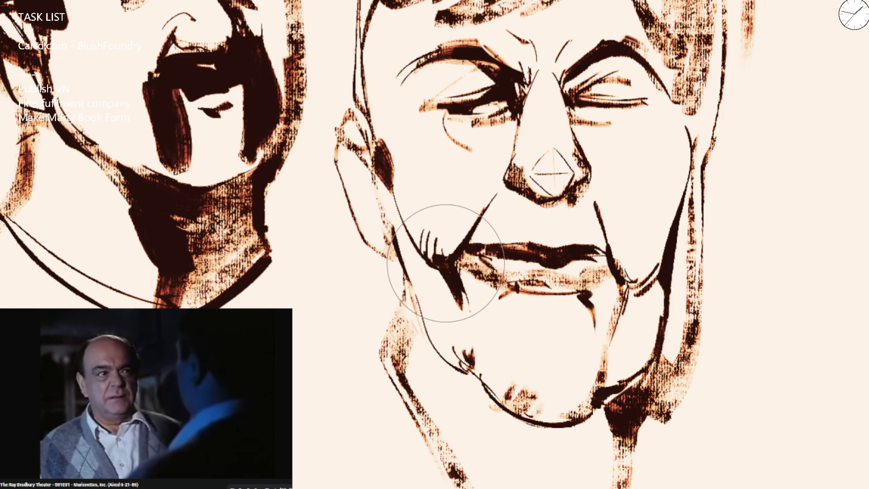
mouse_move(408, 302)
mouse_down()
mouse_move(452, 379)
mouse_move(526, 467)
mouse_up()
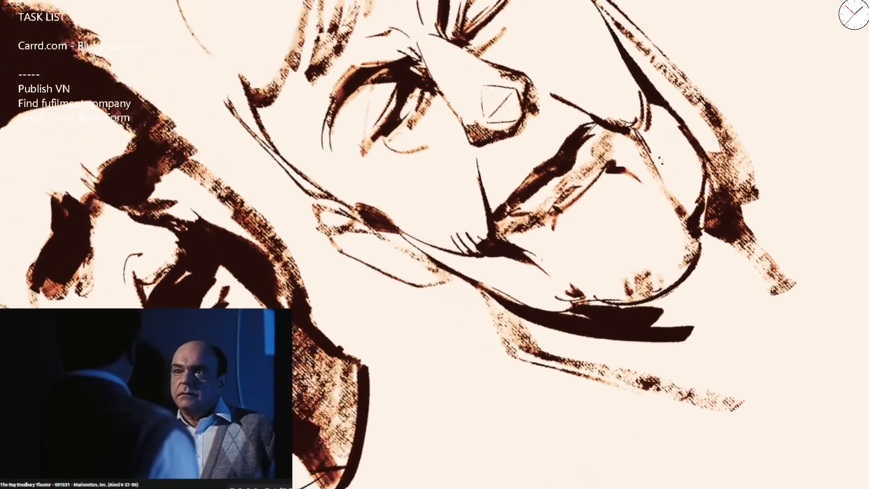
mouse_move(679, 306)
mouse_down()
mouse_move(591, 291)
mouse_move(731, 262)
mouse_move(631, 291)
mouse_move(699, 252)
mouse_move(748, 246)
mouse_up()
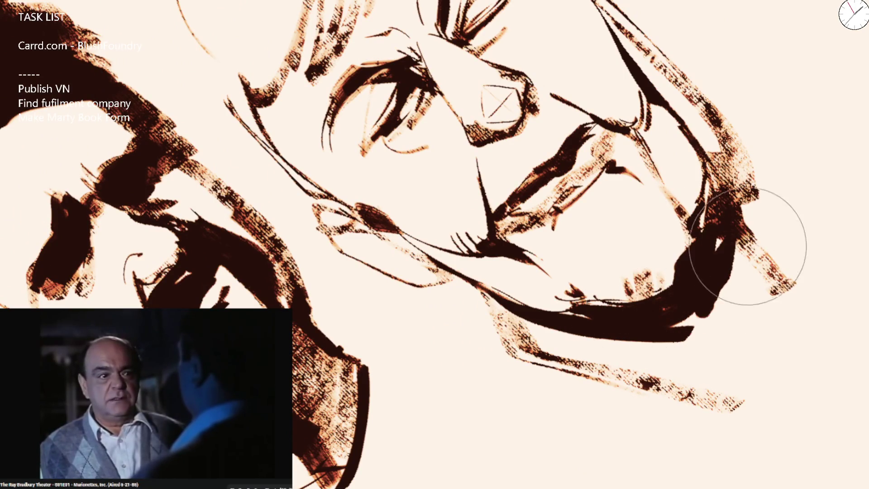
Step: Replace the heavy chin stroke with a thin curved chin line and add weight to the left jawline
key(ctrl+z)
drag(696, 218, 564, 299)
mouse_move(650, 292)
mouse_down()
mouse_move(636, 306)
mouse_move(720, 223)
mouse_move(633, 319)
mouse_move(755, 239)
mouse_move(621, 359)
mouse_move(766, 291)
mouse_up()
key(5)
mouse_move(550, 393)
mouse_down()
mouse_move(416, 349)
mouse_move(523, 446)
mouse_up()
mouse_move(466, 388)
mouse_down()
mouse_move(429, 387)
mouse_move(446, 378)
mouse_move(485, 446)
mouse_up()
Step: Fill a dark neck shadow under the chin and paint dark strokes down the right side of the face and jaw
key(minus)
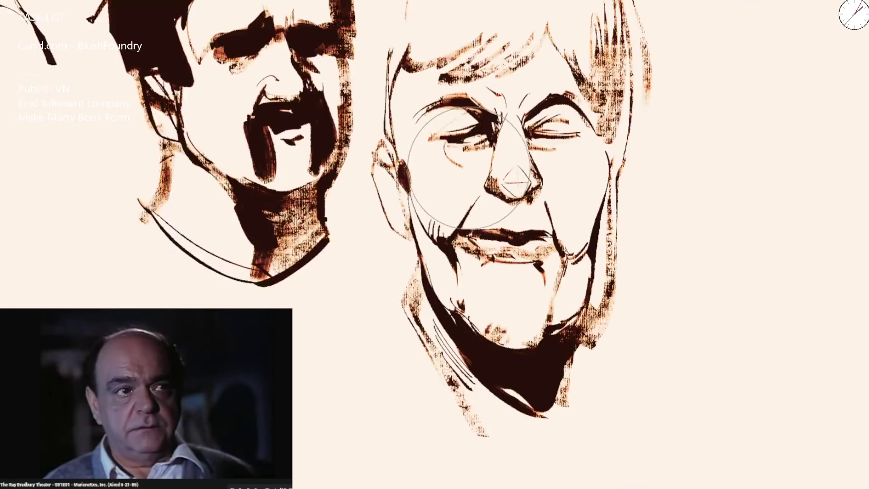
drag(466, 331, 498, 378)
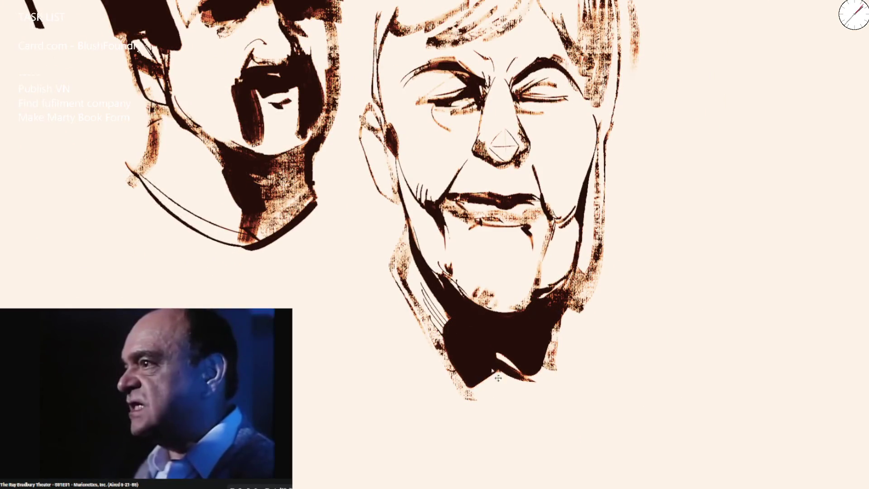
drag(434, 319, 520, 390)
mouse_move(477, 339)
mouse_down()
mouse_move(539, 380)
mouse_move(514, 358)
mouse_up()
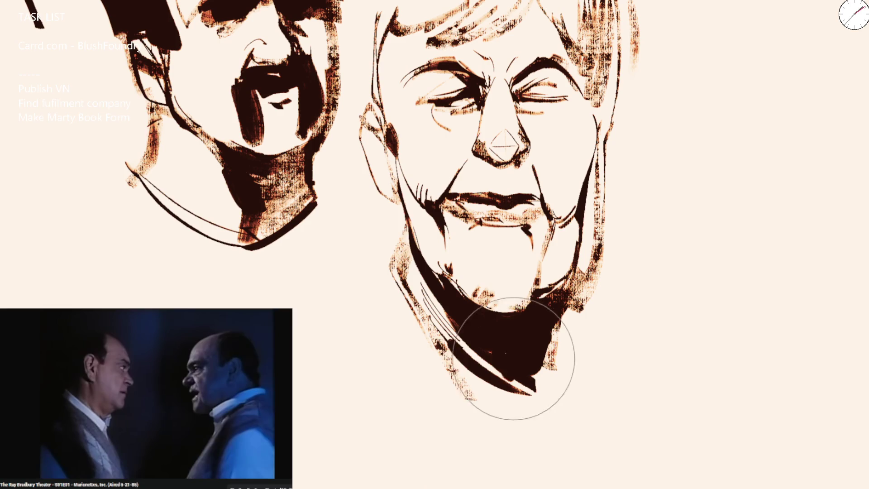
mouse_move(600, 190)
mouse_down()
mouse_move(582, 288)
mouse_move(614, 140)
mouse_move(607, 51)
mouse_up()
mouse_move(580, 146)
mouse_down()
mouse_move(591, 136)
mouse_move(551, 302)
mouse_up()
key(ctrl+minus)
key(ctrl+minus)
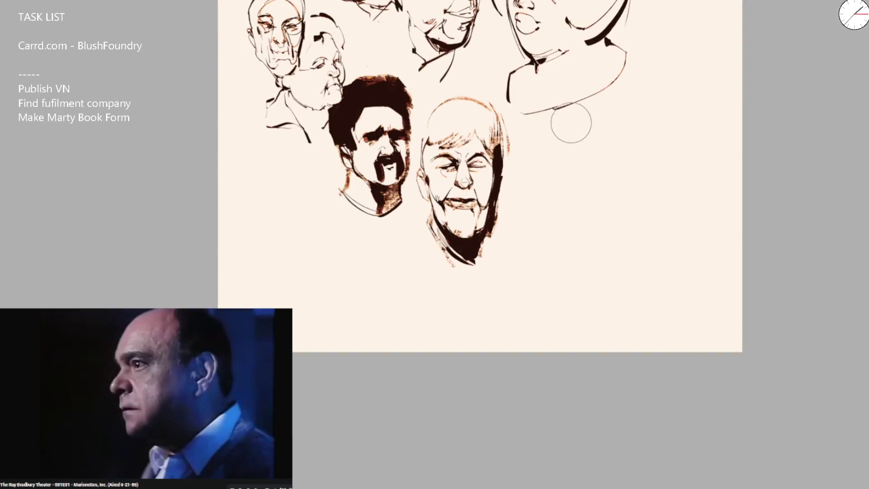
scroll(411, 179, up, 5)
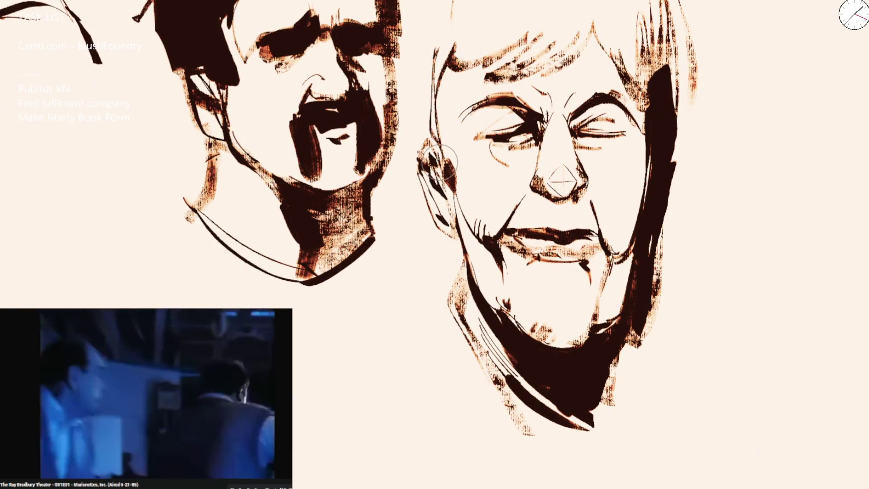
Step: With a much larger brush, paint dark shadow masses along the hair edge, jaw and collar area
drag(405, 110, 416, 157)
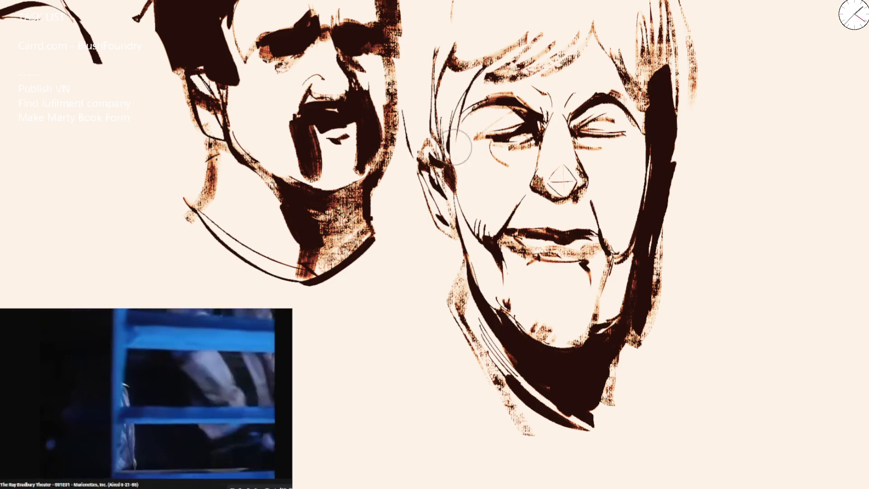
key(bracketright)
key(bracketright)
key(bracketright)
drag(663, 129, 693, 7)
mouse_move(436, 204)
mouse_down()
mouse_move(456, 290)
mouse_move(423, 312)
mouse_up()
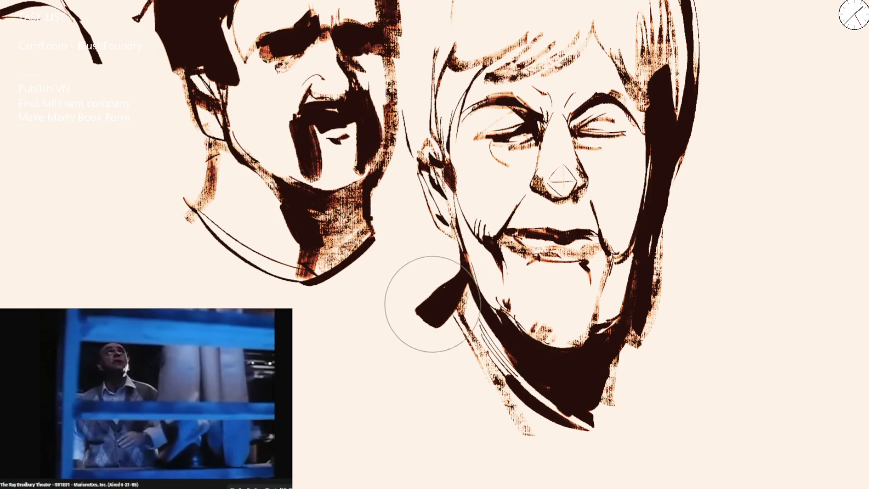
mouse_move(442, 224)
mouse_down()
mouse_move(407, 145)
mouse_move(422, 272)
mouse_move(422, 180)
mouse_move(435, 221)
mouse_up()
drag(374, 358, 445, 313)
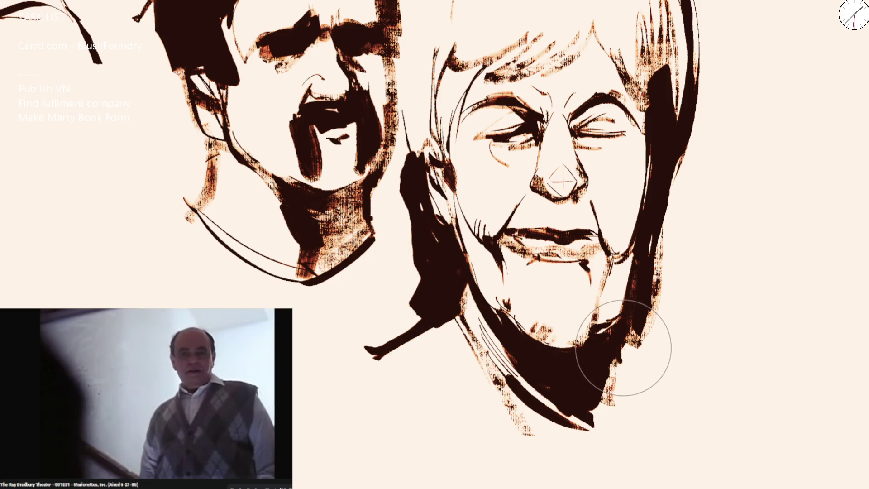
drag(615, 352, 766, 410)
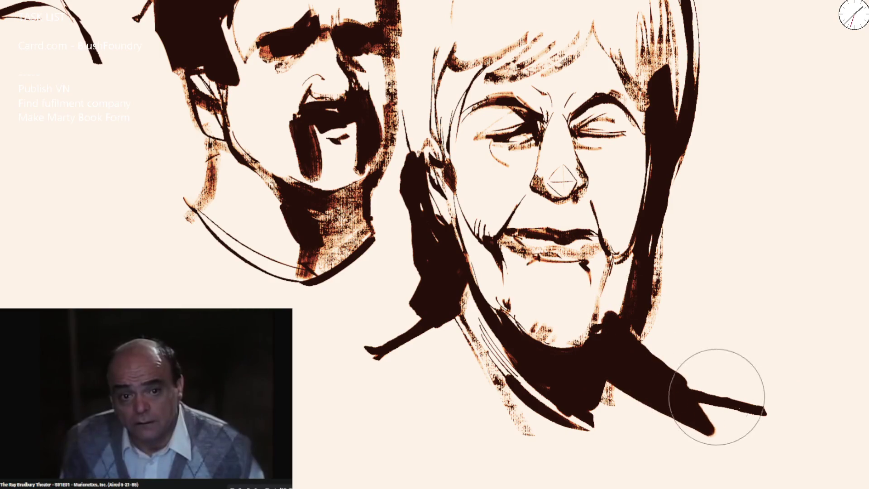
mouse_move(654, 348)
mouse_down()
mouse_move(721, 369)
mouse_move(689, 346)
mouse_move(685, 287)
mouse_move(701, 225)
mouse_move(689, 262)
mouse_move(695, 151)
mouse_move(708, 368)
mouse_move(733, 304)
mouse_move(636, 379)
mouse_move(459, 279)
mouse_move(555, 360)
mouse_up()
scroll(733, 304, down, 3)
Step: Undo the collar strokes and redraw the curved collar line higher up
key(ctrl+z)
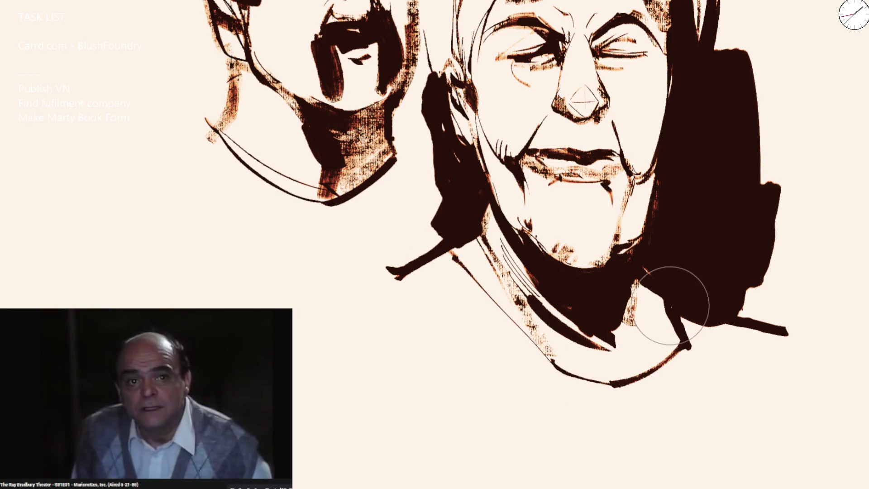
drag(686, 326, 627, 382)
key(ctrl+z)
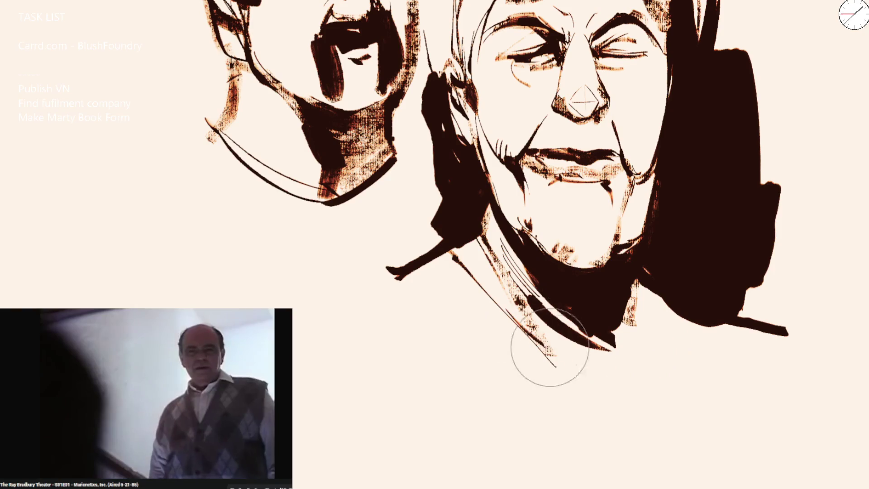
drag(548, 355, 666, 307)
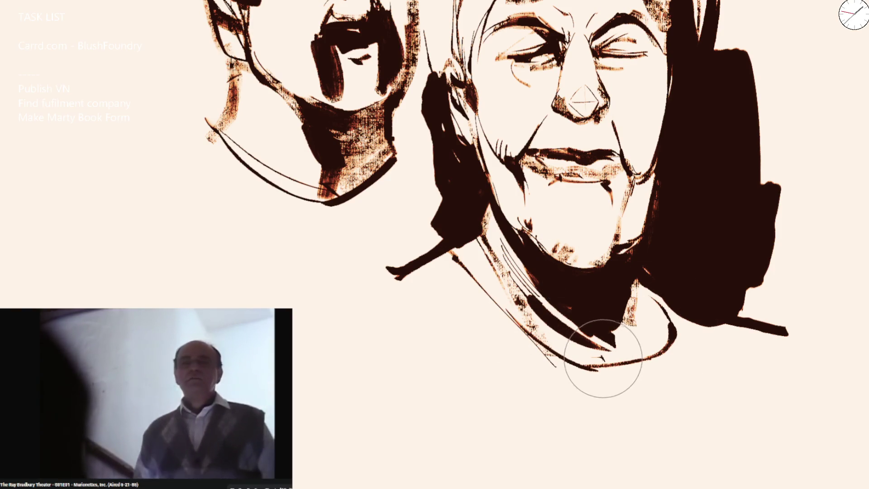
Step: Hatch the left shoulder and add short strokes along and under the collar
mouse_move(469, 266)
mouse_down()
mouse_move(438, 284)
mouse_move(453, 294)
mouse_up()
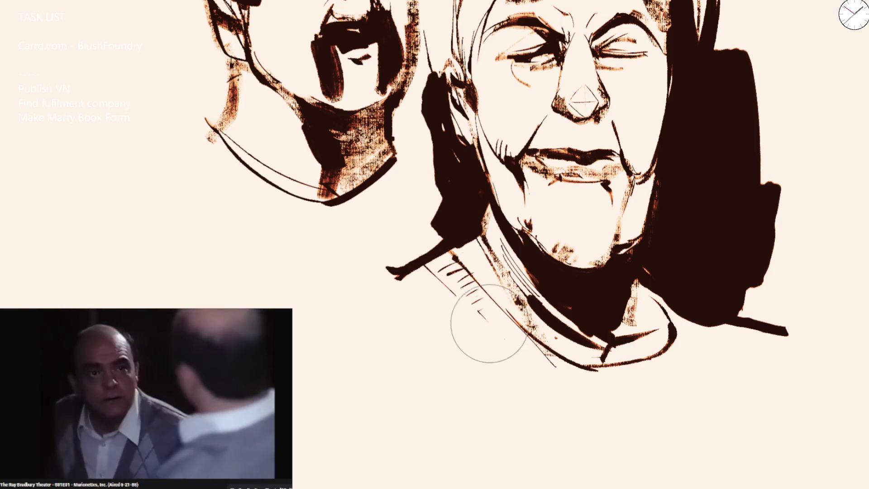
drag(485, 320, 520, 350)
drag(625, 377, 666, 367)
drag(682, 331, 669, 353)
key(ctrl+0)
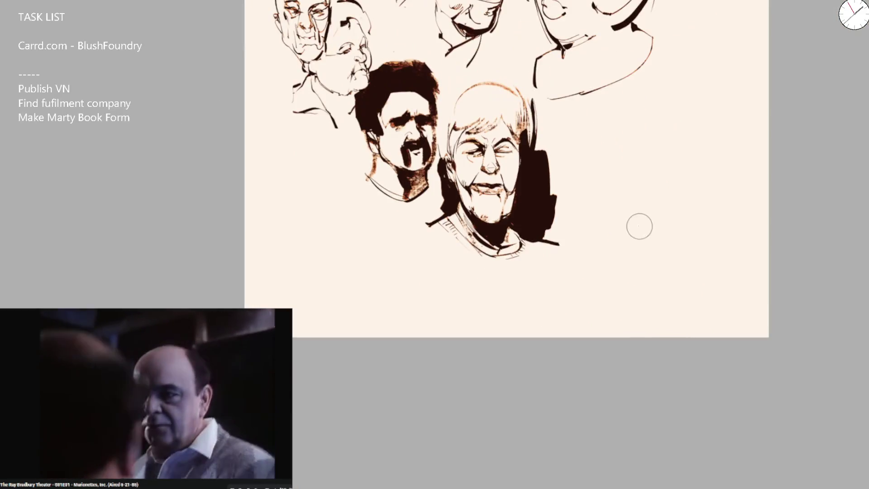
scroll(500, 70, up, 5)
Step: Deepen the shadow down the right side of the hair and face and draw a thin crown line
drag(526, 47, 613, 291)
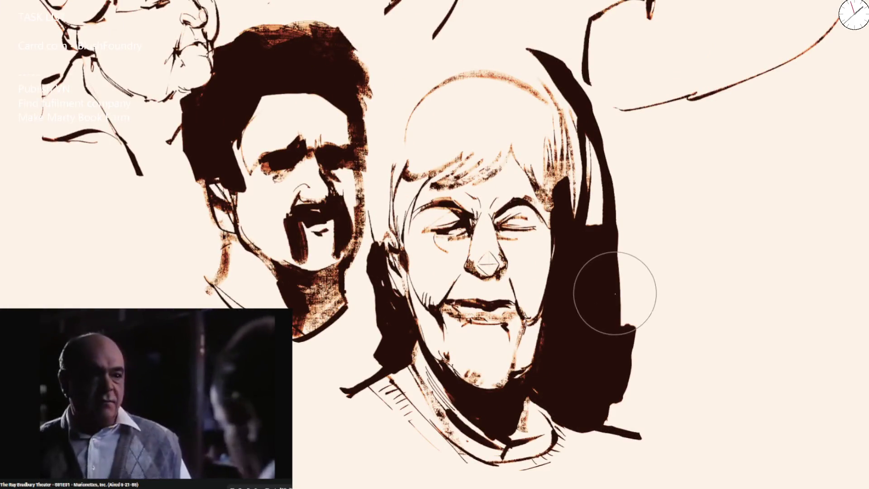
drag(592, 87, 602, 218)
drag(557, 77, 588, 246)
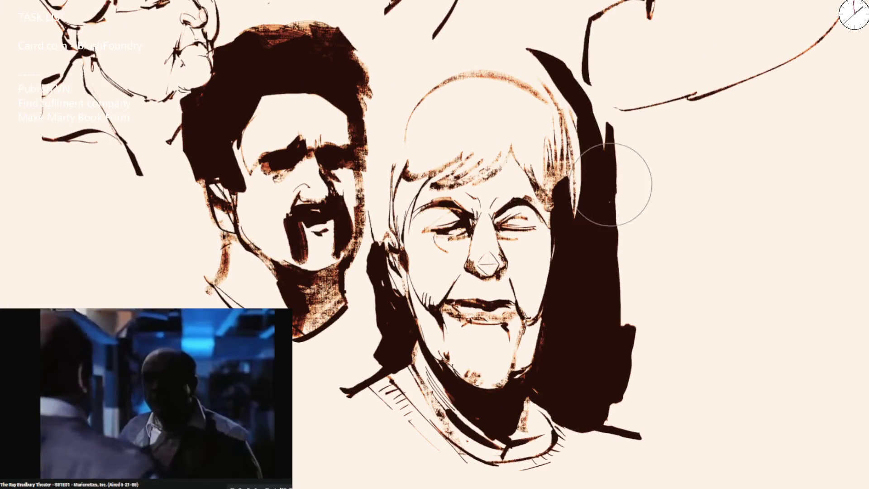
drag(543, 64, 462, 48)
Step: Shade the neck, darken the shadow beside the face and bring the empty top of the page into view
mouse_move(370, 282)
mouse_down()
mouse_move(353, 251)
mouse_move(366, 306)
mouse_move(378, 290)
mouse_move(347, 355)
mouse_move(368, 349)
mouse_move(320, 359)
mouse_move(359, 310)
mouse_move(365, 358)
mouse_up()
scroll(366, 356, down, 3)
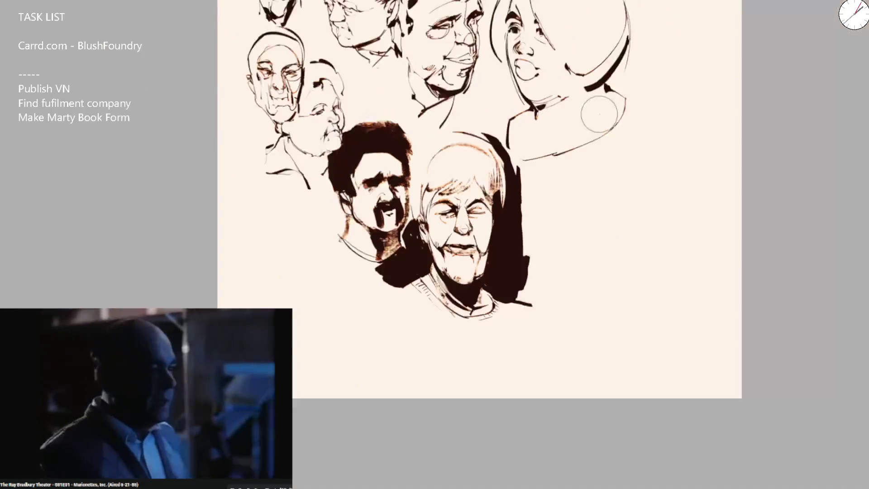
scroll(580, 177, down, 1)
scroll(549, 186, up, 1)
scroll(497, 196, up, 3)
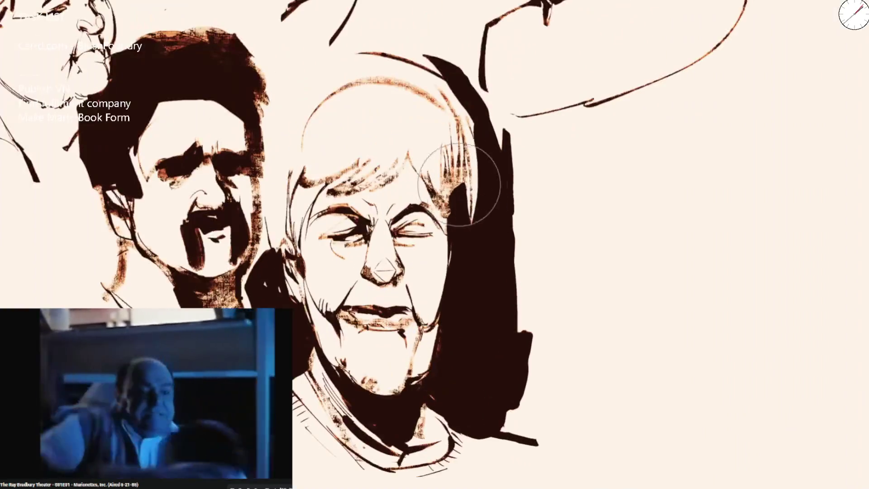
mouse_move(450, 249)
mouse_down()
mouse_move(466, 164)
mouse_move(454, 237)
mouse_up()
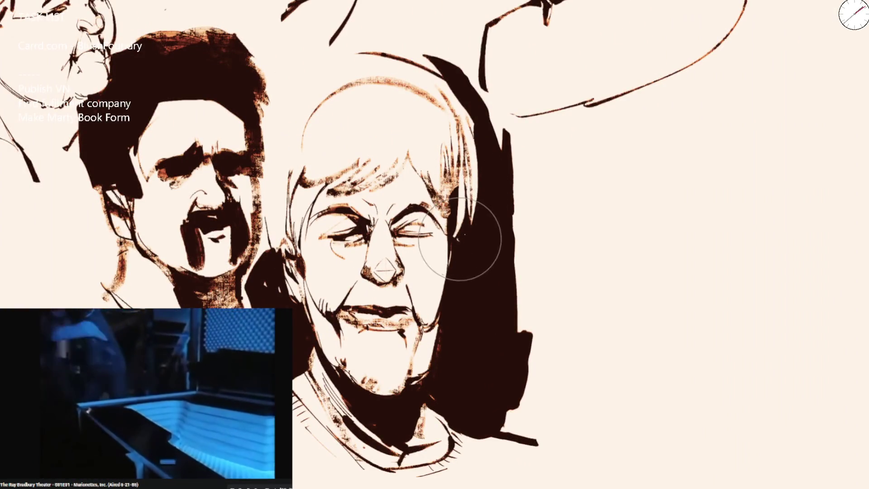
scroll(495, 116, down, 3)
scroll(487, 142, down, 1)
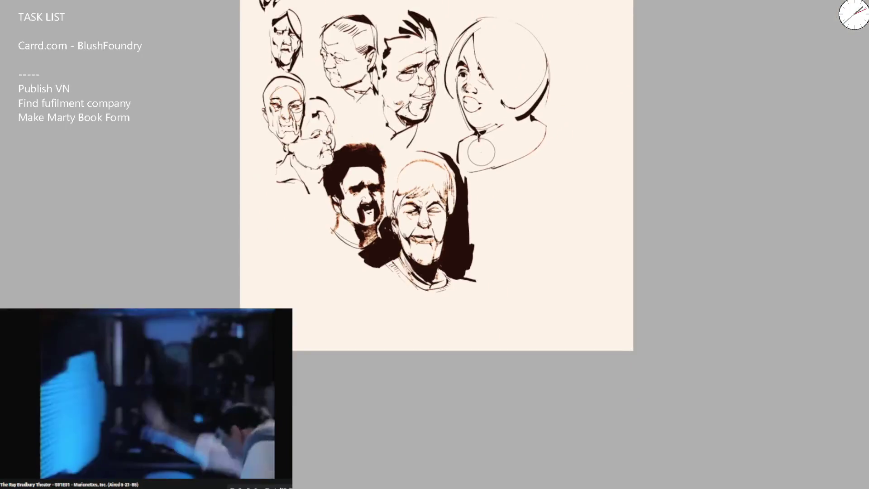
scroll(458, 228, up, 3)
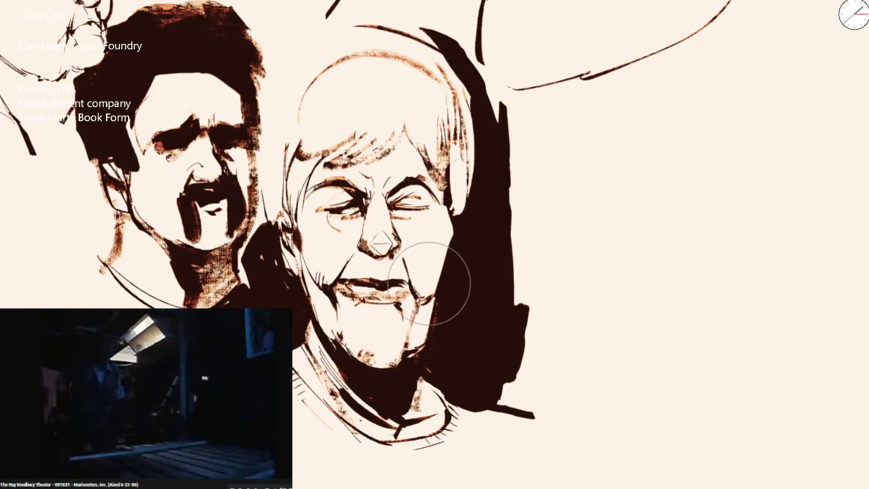
scroll(460, 159, down, 3)
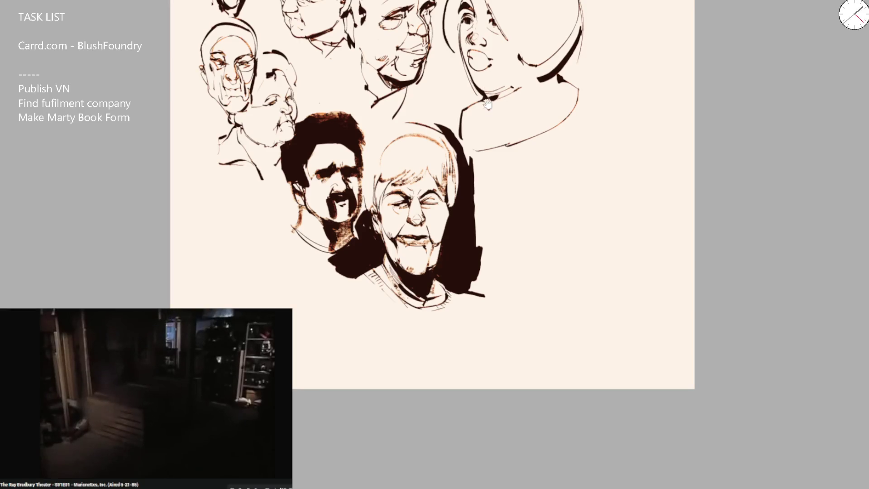
drag(487, 104, 392, 40)
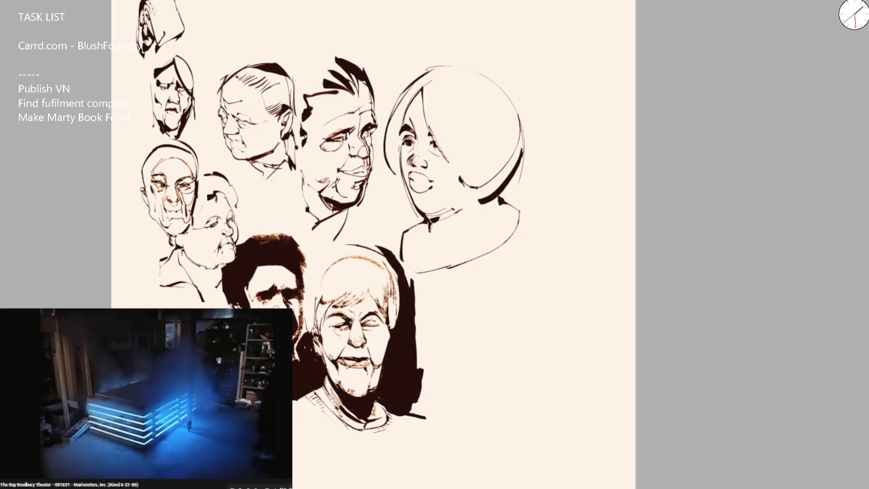
Step: Brush-letter 'BRB' in dark ink at the top of the sketch page
mouse_move(386, 6)
mouse_down()
mouse_move(390, 40)
mouse_move(416, 27)
mouse_move(441, 41)
mouse_up()
drag(443, 7, 437, 38)
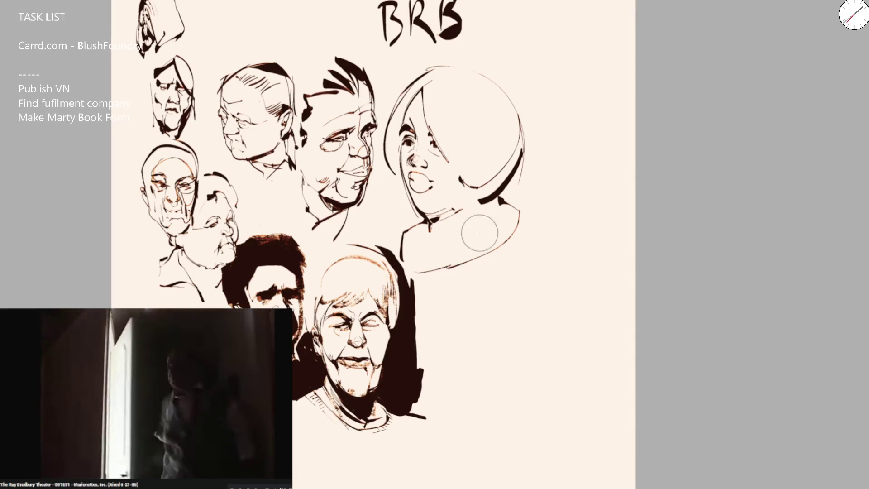
scroll(457, 12, up, 5)
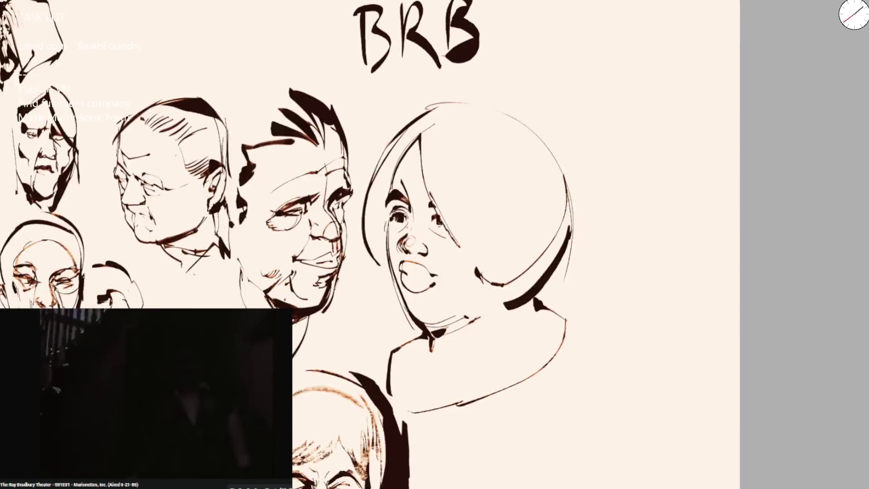
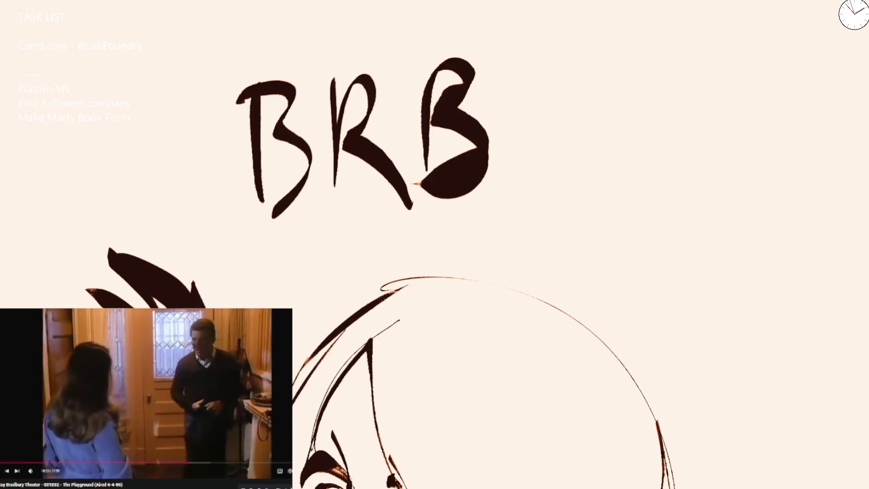
scroll(146, 399, down, 10)
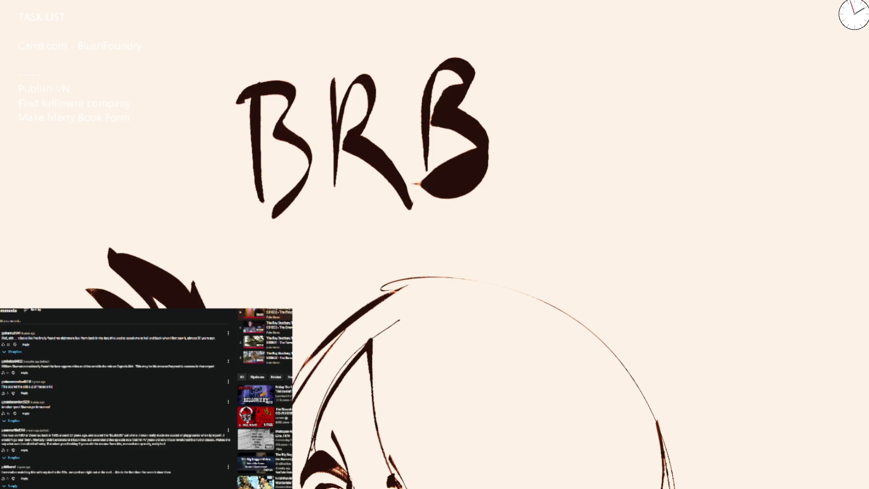
scroll(145, 398, up, 10)
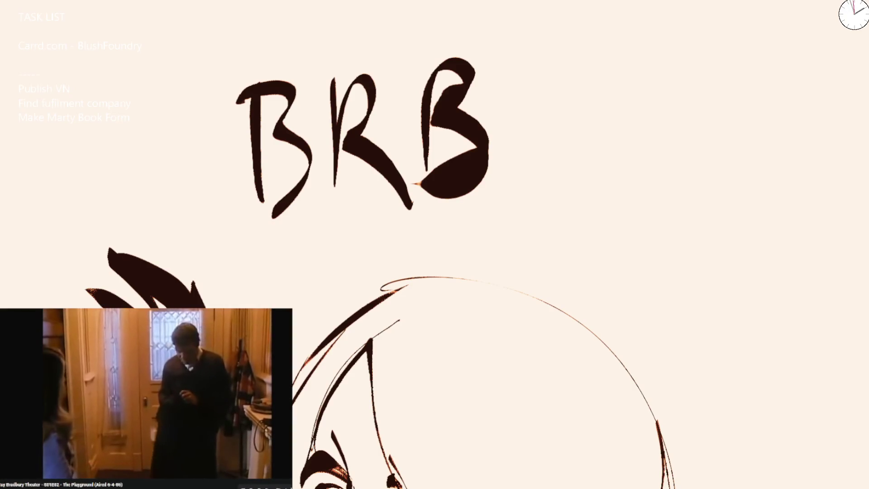
Step: Leave the watch page for the recommended feed and start one of the suggested videos
key(i)
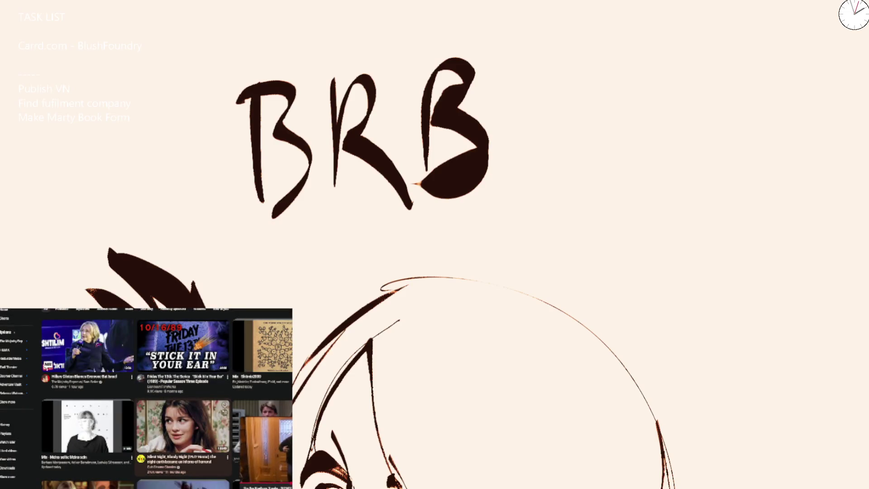
scroll(182, 380, down, 2)
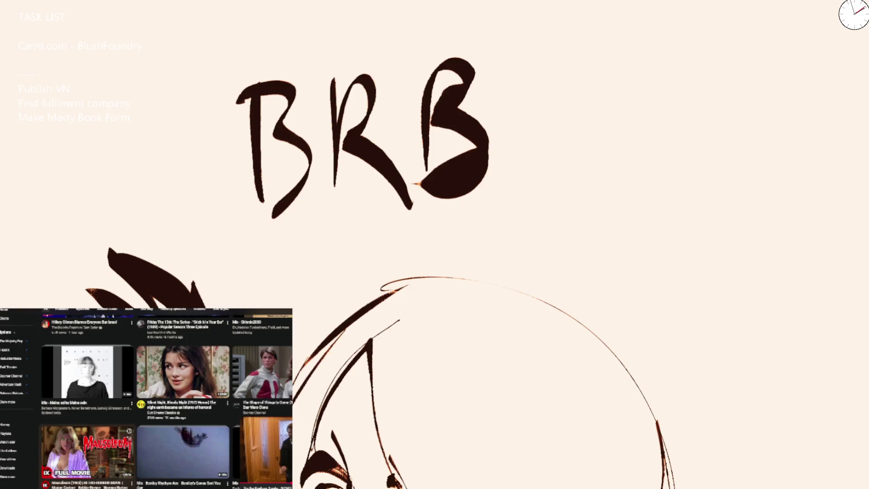
scroll(166, 399, down, 2)
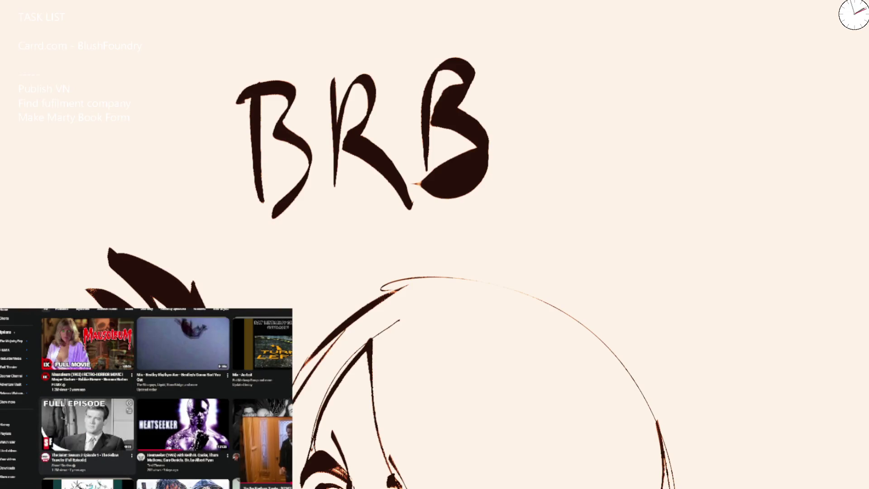
scroll(166, 398, down, 3)
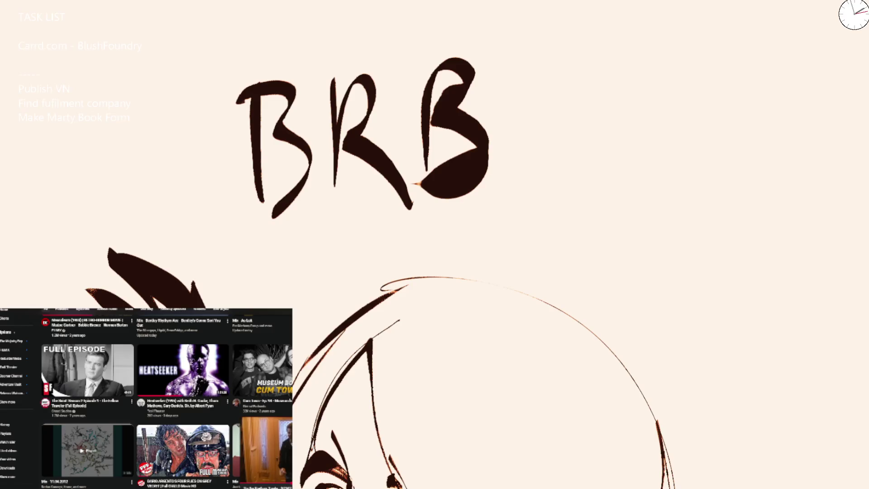
scroll(147, 399, down, 3)
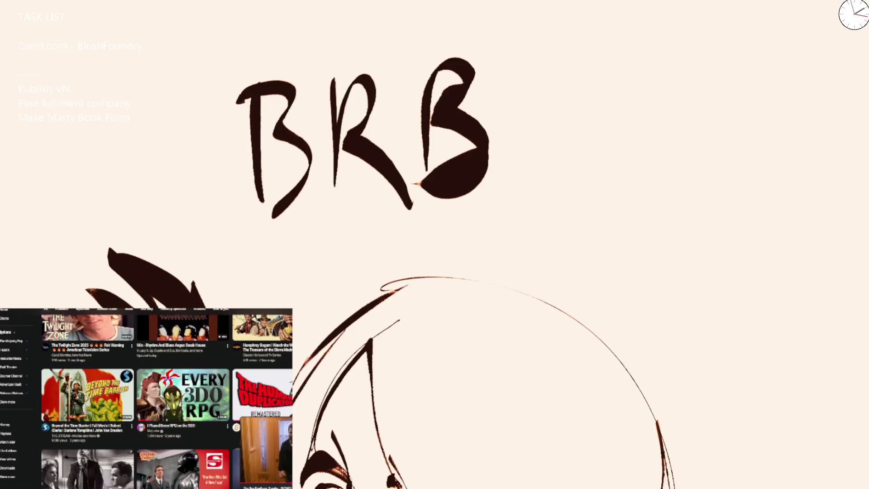
scroll(146, 398, down, 2)
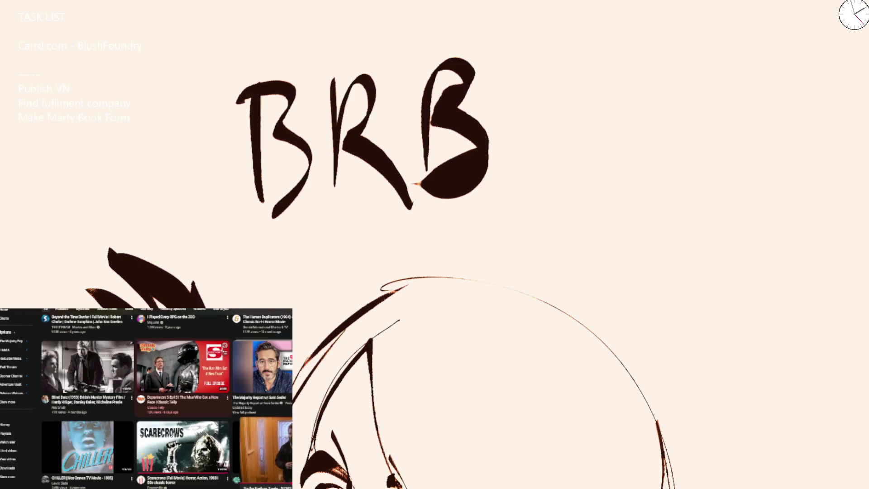
scroll(146, 398, down, 2)
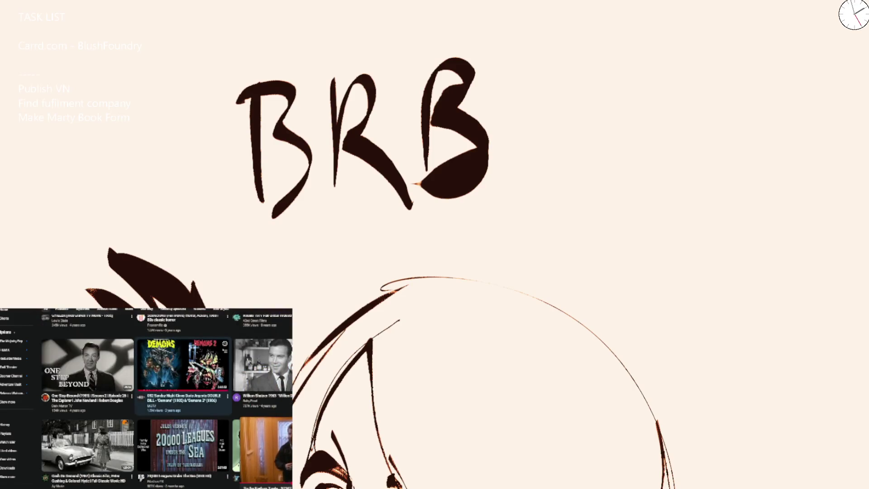
click(265, 448)
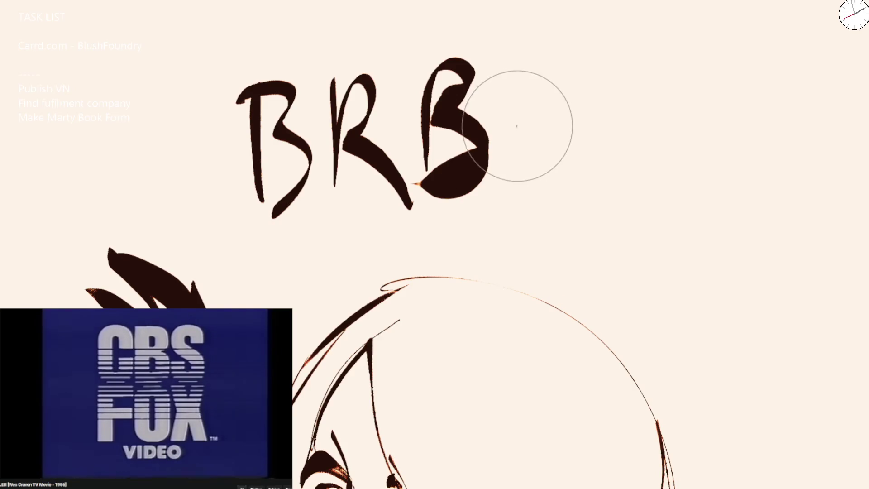
Step: Zoom out twice so the whole sheet of face sketches fits in view
key(ctrl+minus)
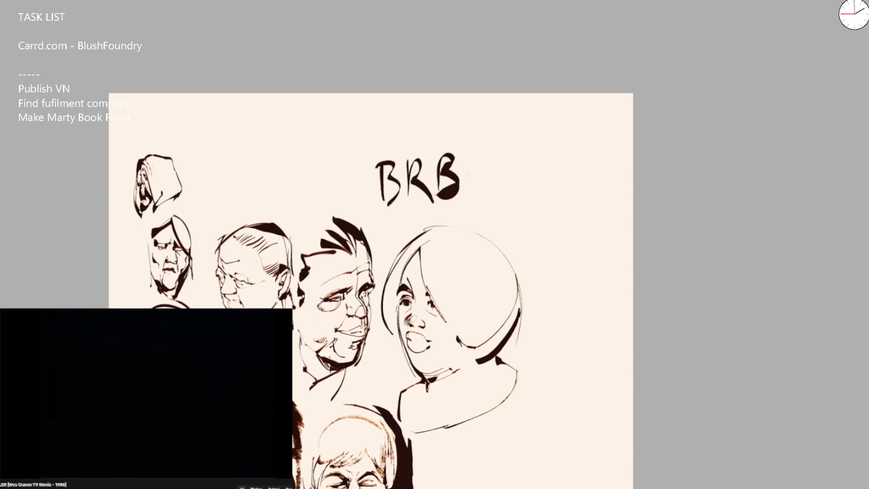
key(ctrl+minus)
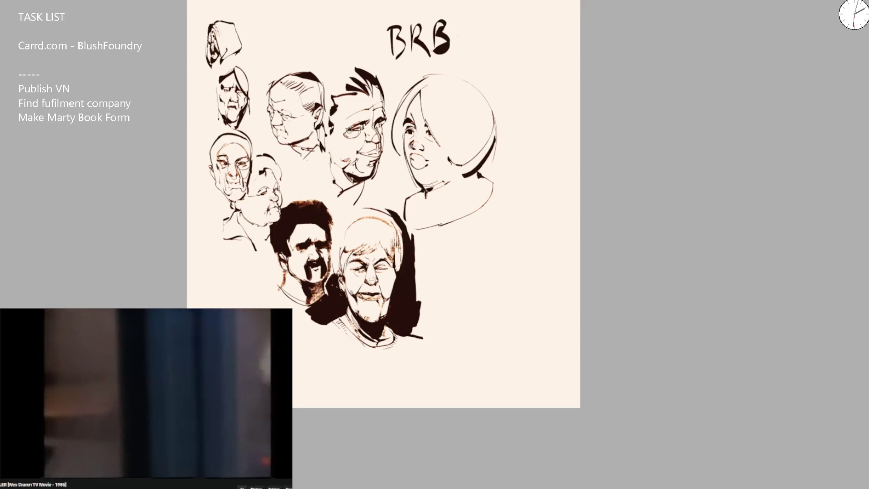
Step: Reposition the canvas and undo the stray orange zigzag stroke
drag(366, 203, 411, 189)
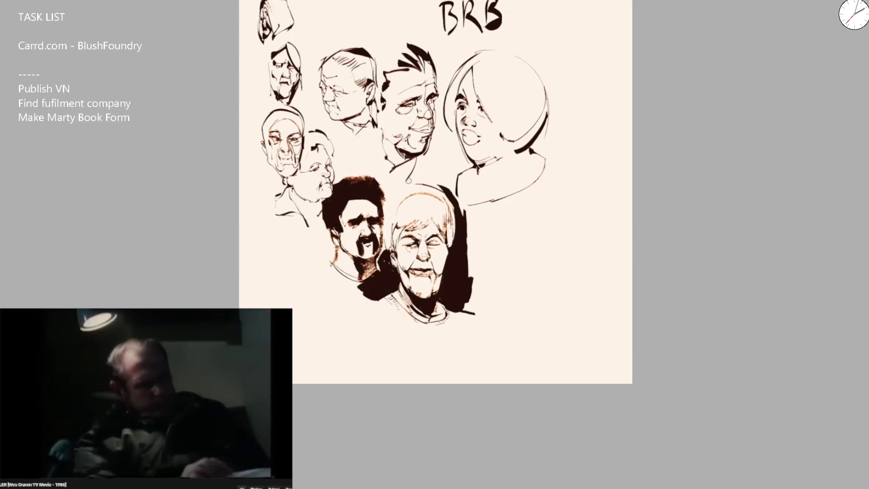
key(ctrl+z)
scroll(446, 194, up, 2)
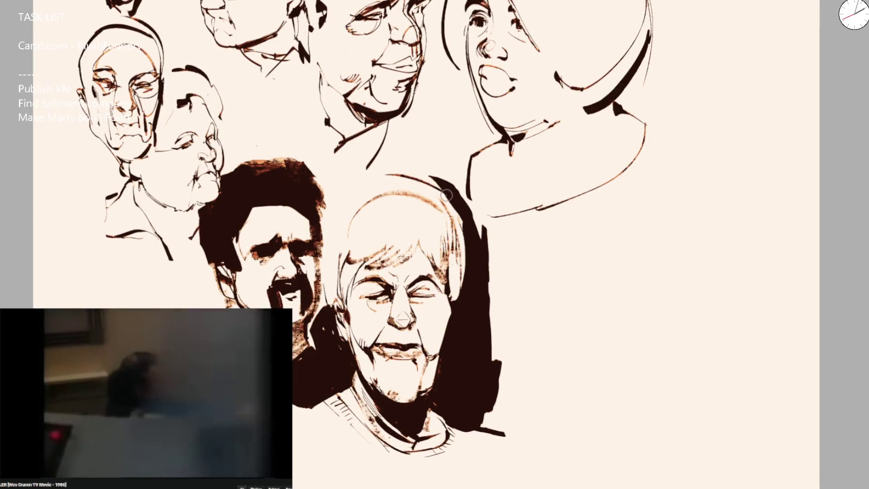